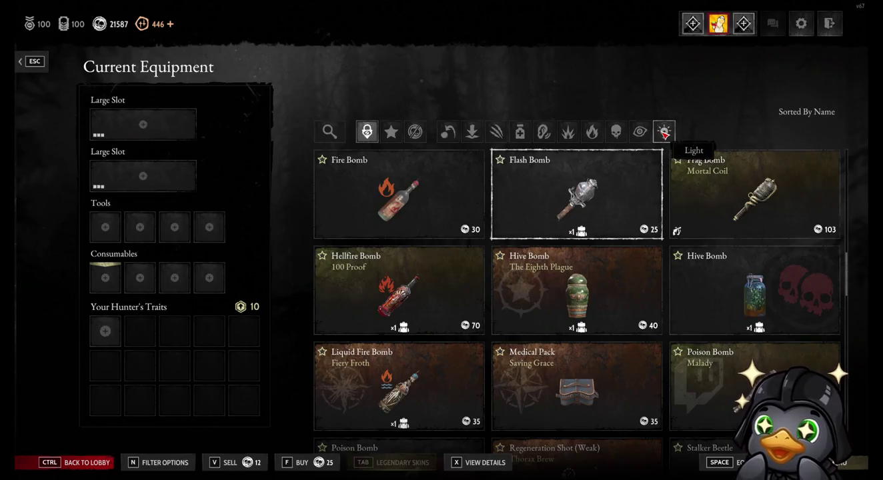
Toggle the Light filter on consumables, then list second-slot tools filtered to light and melee.
click(665, 133)
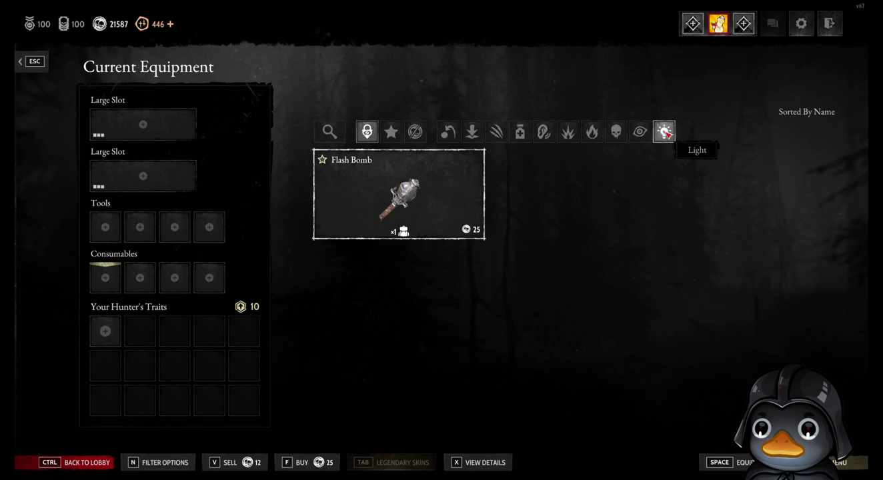
click(665, 133)
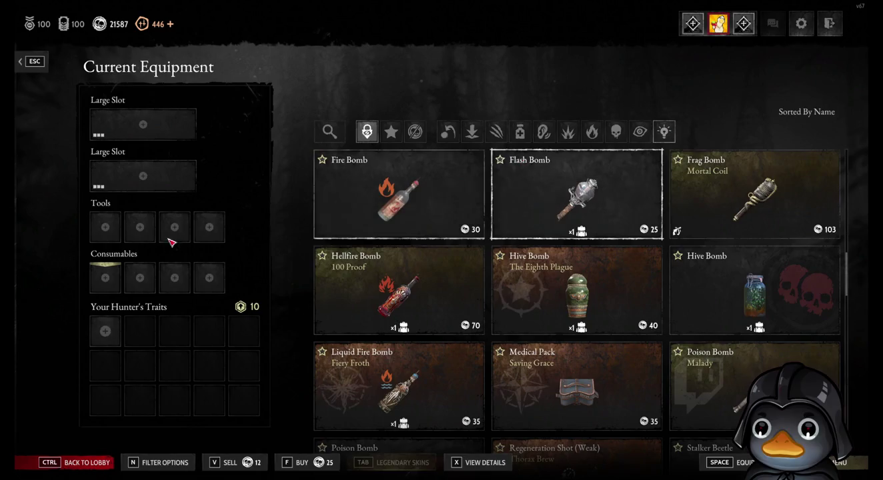
click(140, 227)
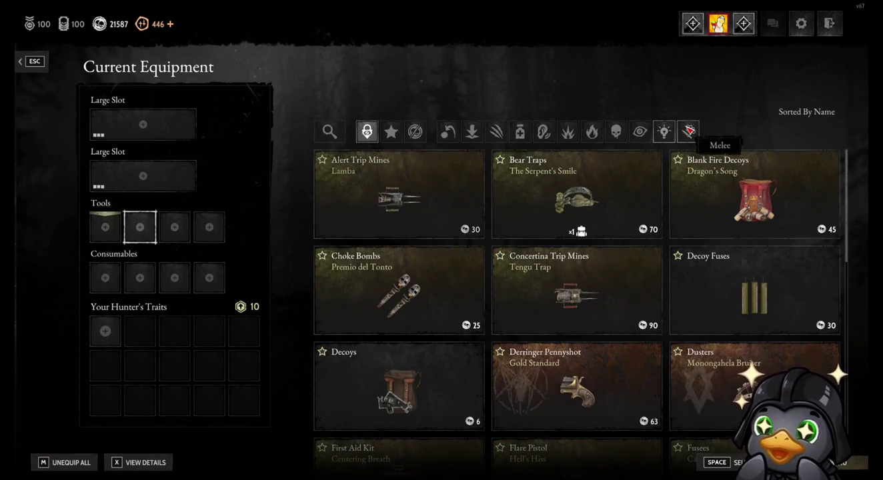
click(666, 133)
click(665, 133)
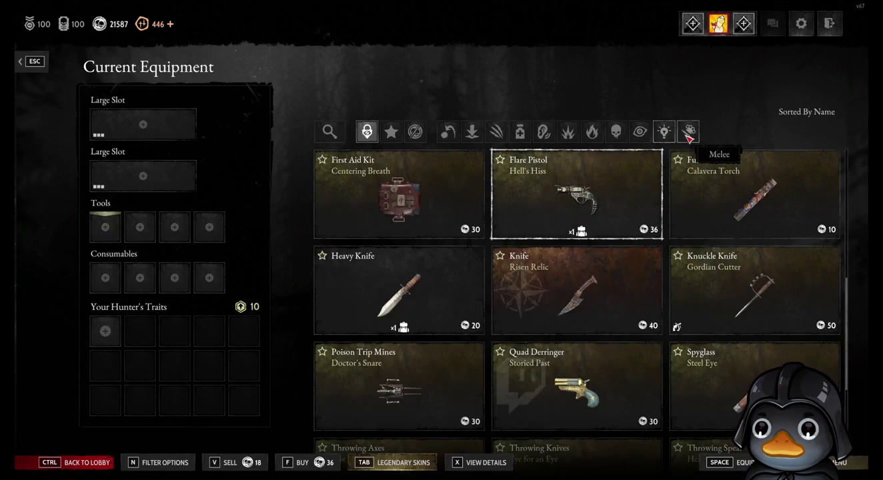
Check the Vision, Poison and Fire tool filters, ending with only Rending tools listed.
click(688, 132)
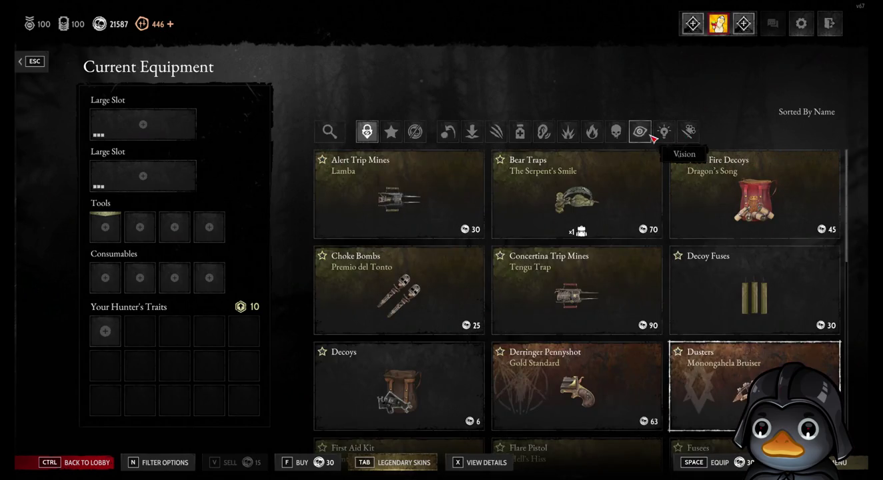
click(652, 136)
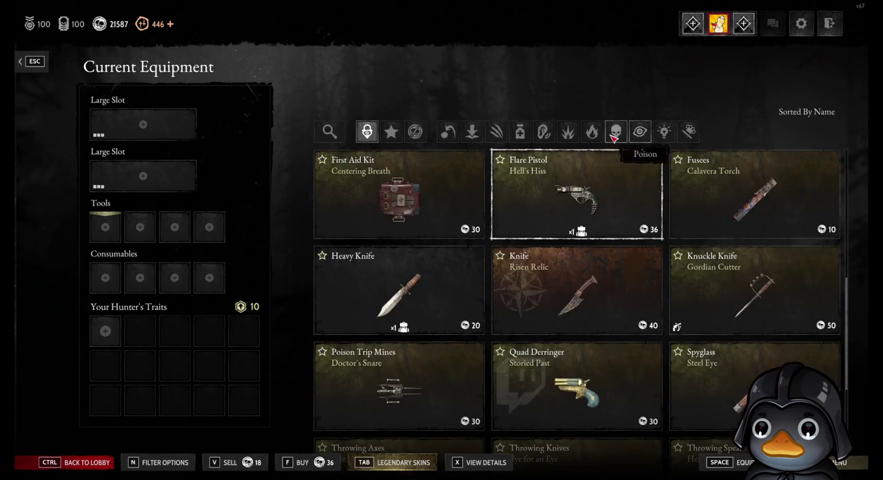
click(614, 133)
click(591, 134)
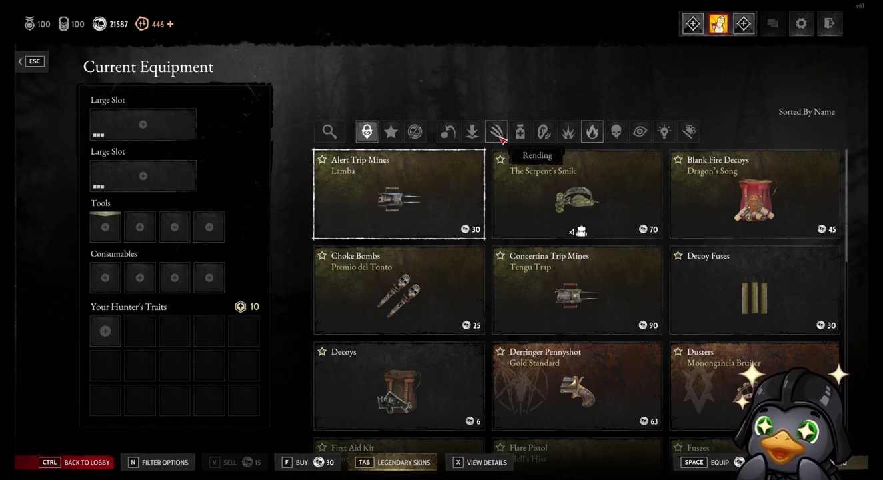
click(499, 136)
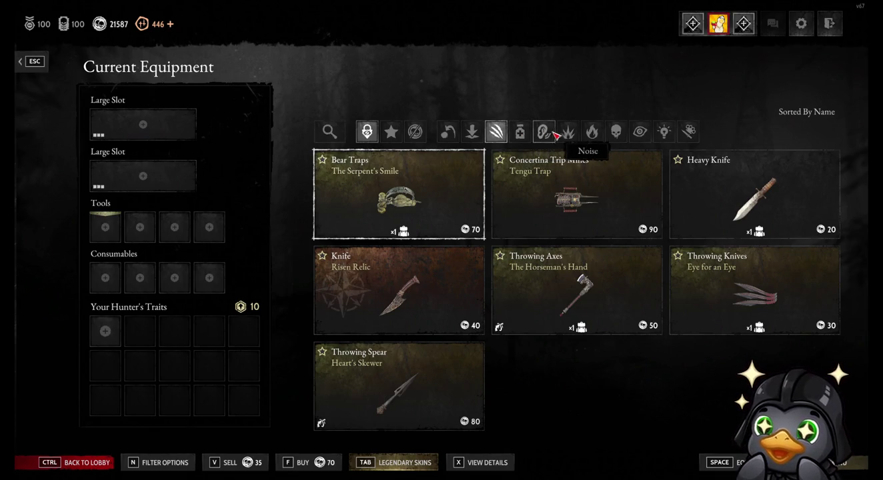
click(544, 132)
click(496, 132)
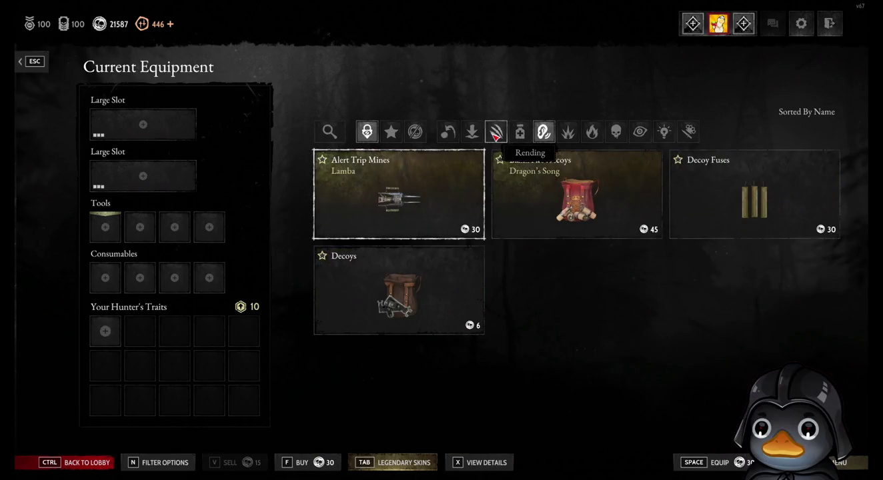
click(554, 139)
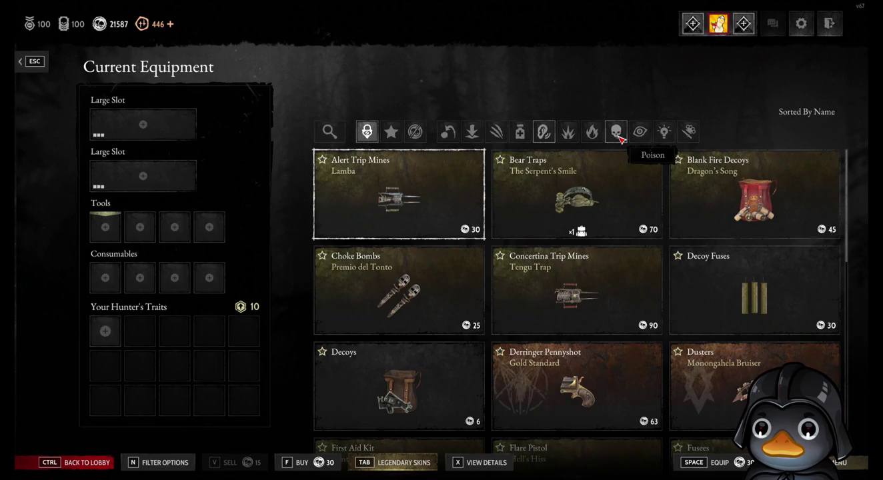
click(592, 133)
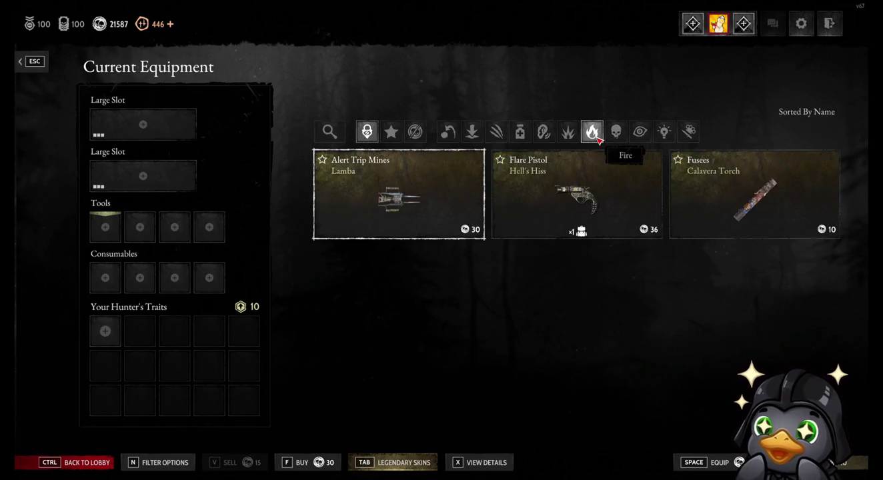
click(592, 132)
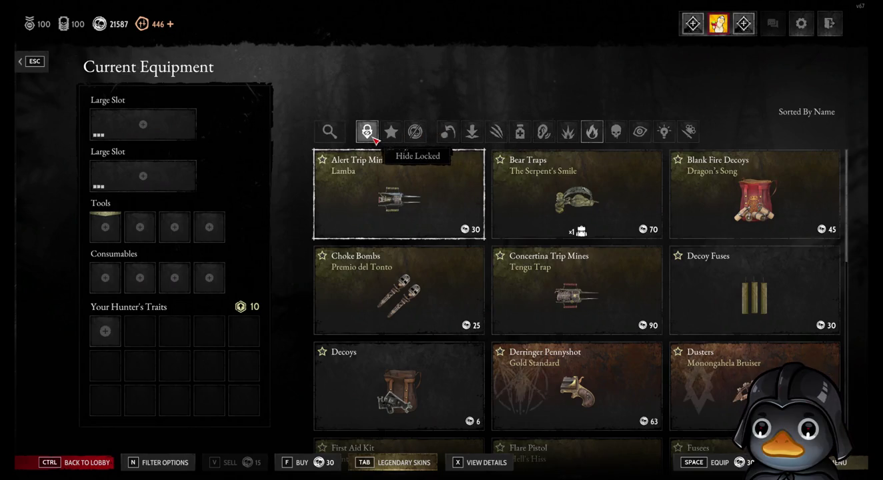
click(415, 130)
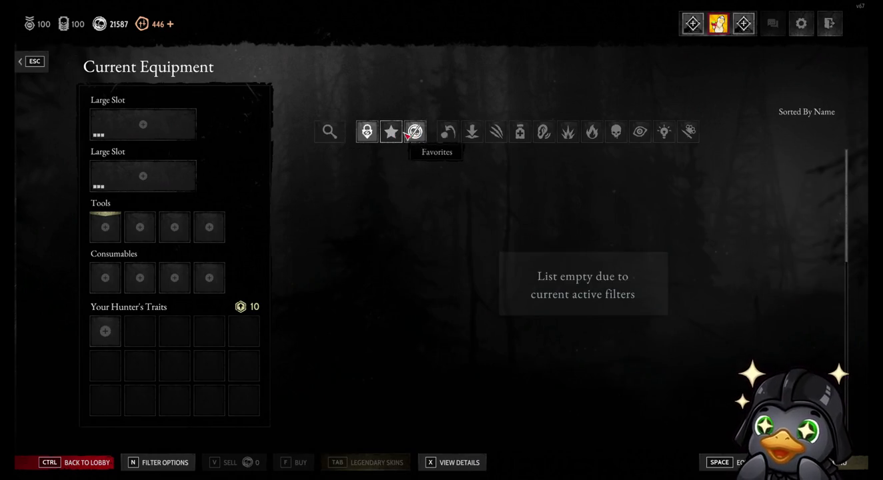
click(415, 130)
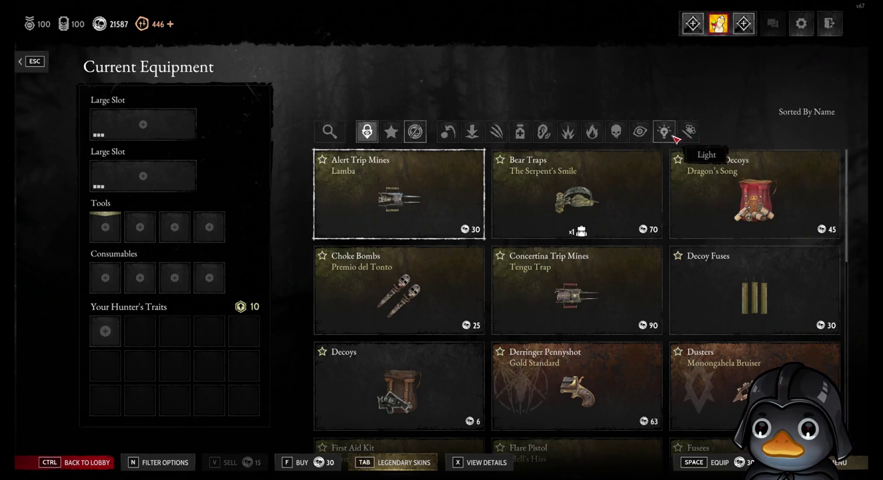
click(166, 123)
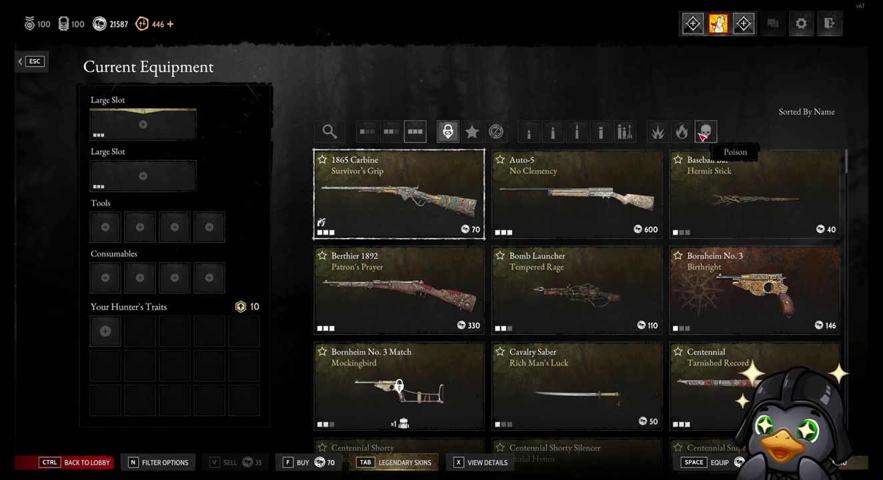
Try the Special, Shells and Fire ammo filters on Large Slot weapons, then clear them.
click(628, 137)
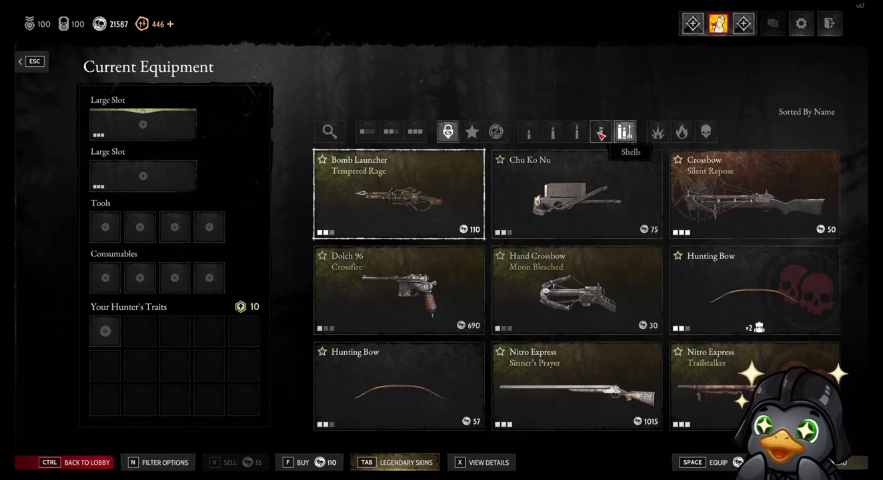
click(601, 135)
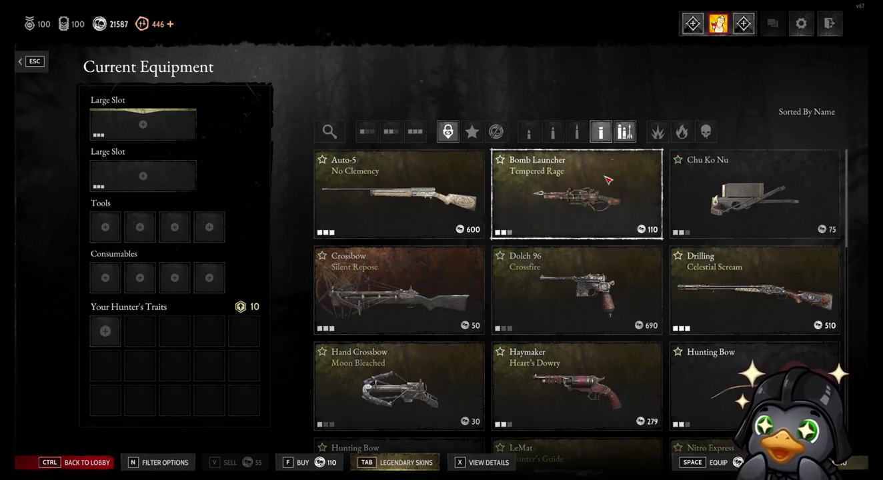
click(625, 132)
click(684, 132)
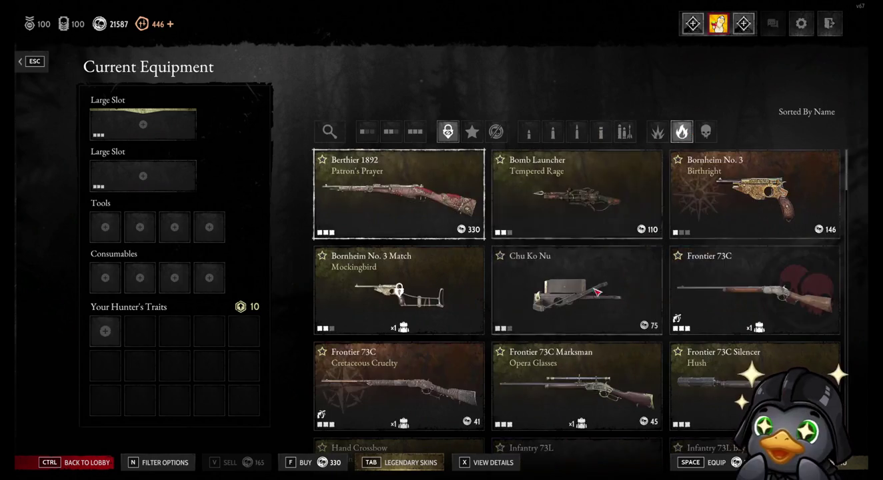
click(684, 141)
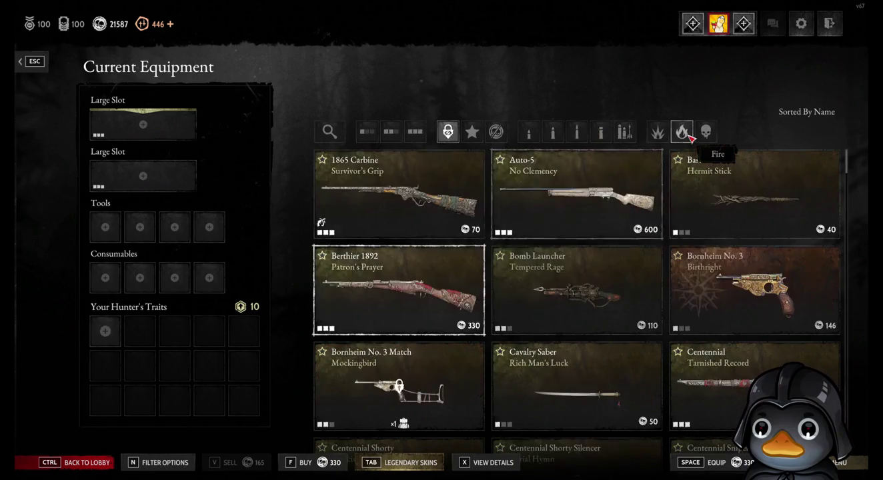
click(335, 138)
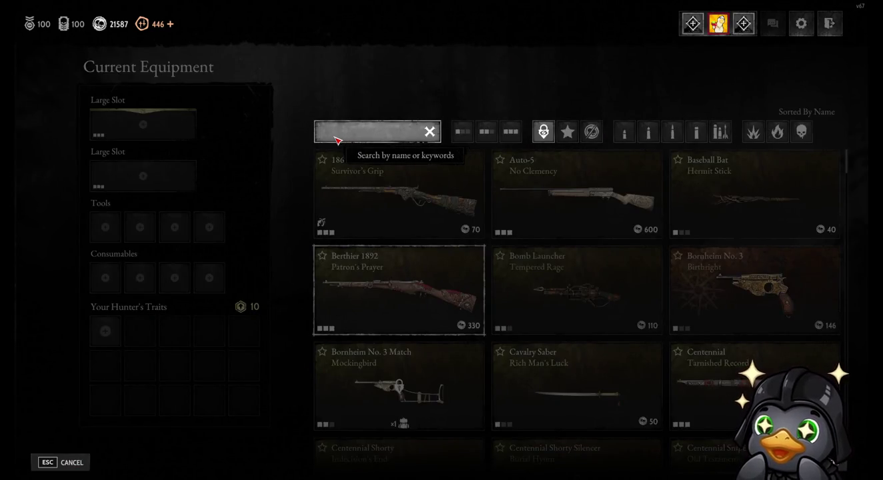
text(larg)
key(BackSpace)
key(BackSpace)
key(BackSpace)
key(BackSpace)
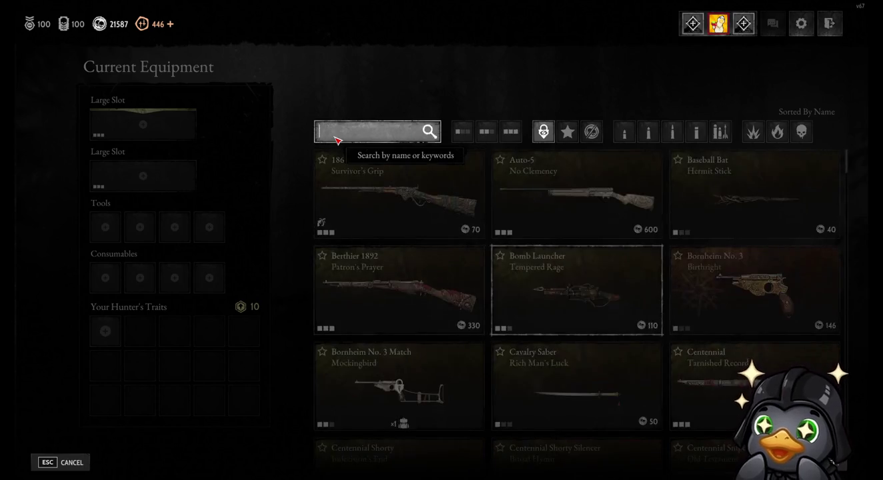
text(fire)
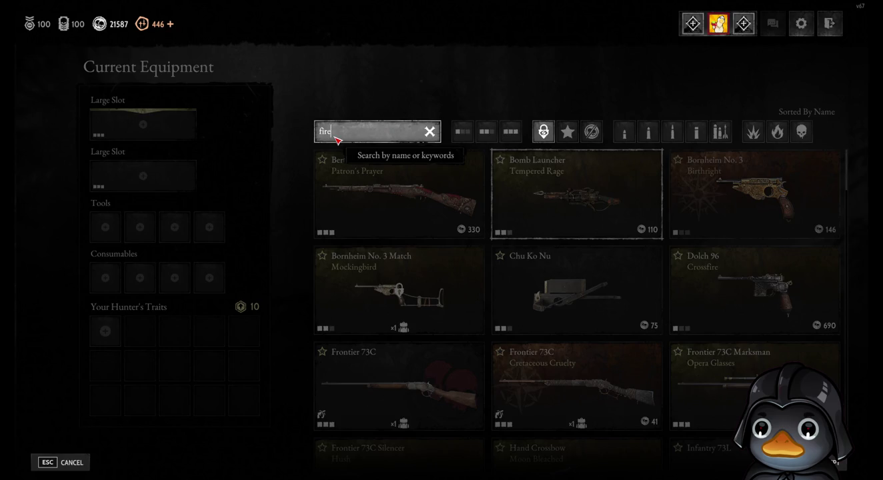
key(BackSpace)
key(BackSpace)
key(BackSpace)
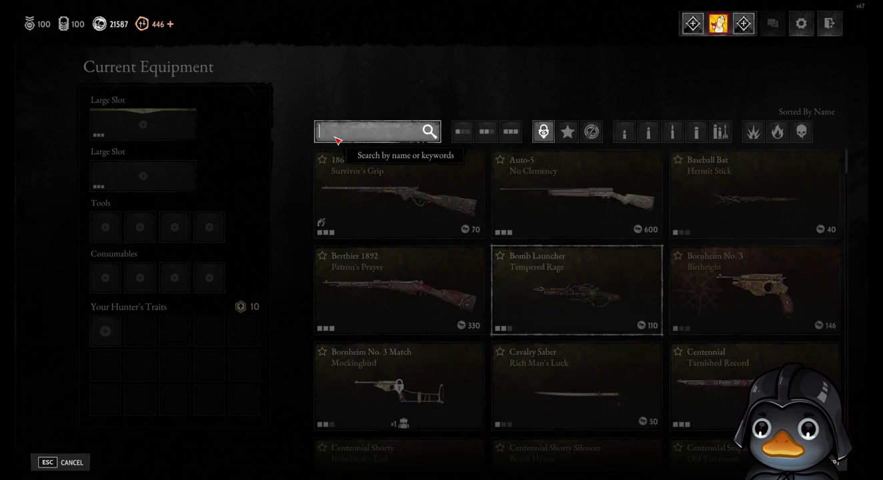
key(Escape)
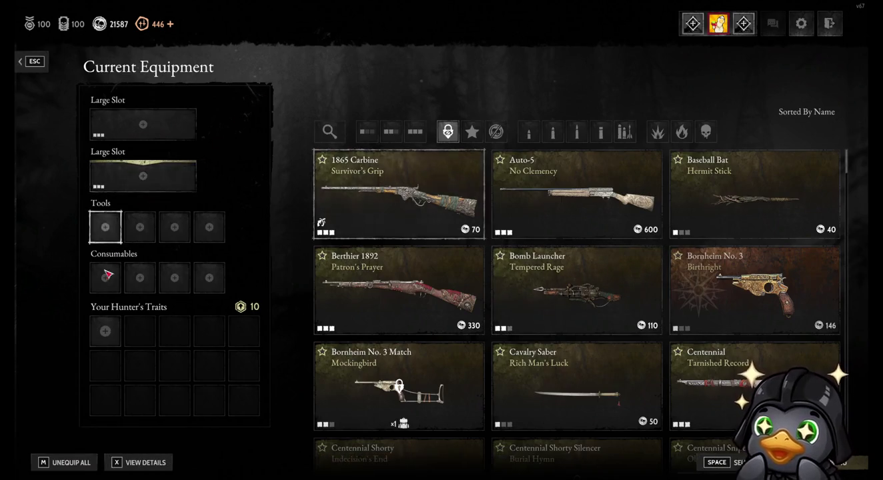
Browse consumables with the Throwable and Contraband filters, then clear them and open item search.
click(174, 277)
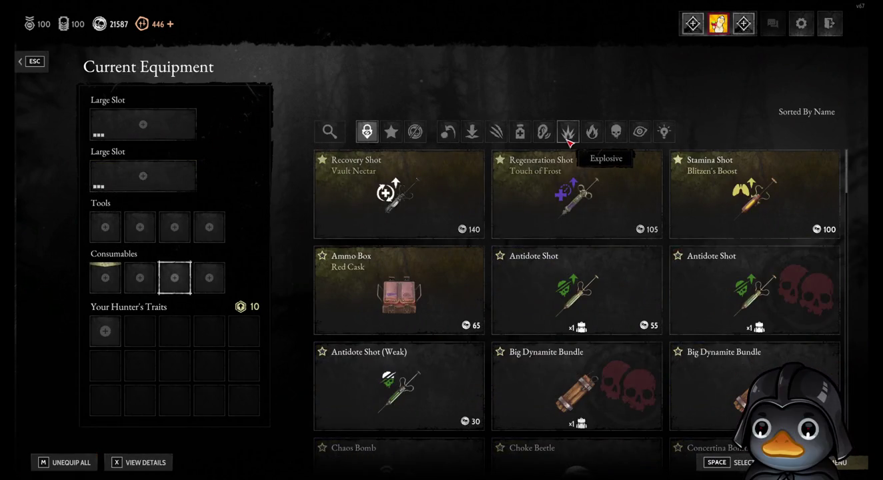
click(452, 136)
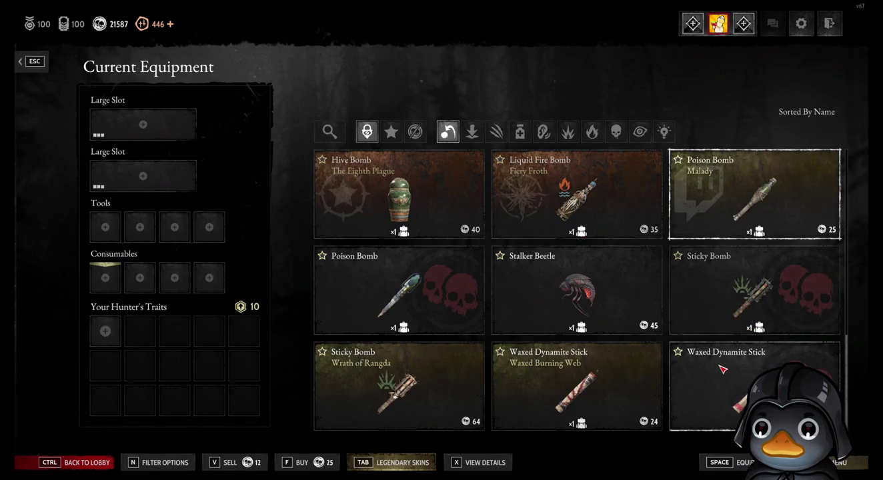
click(448, 131)
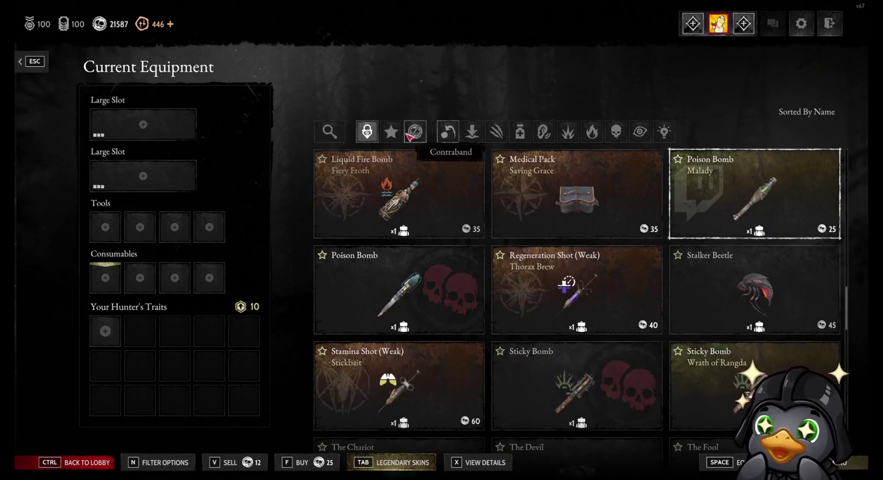
click(414, 130)
click(415, 131)
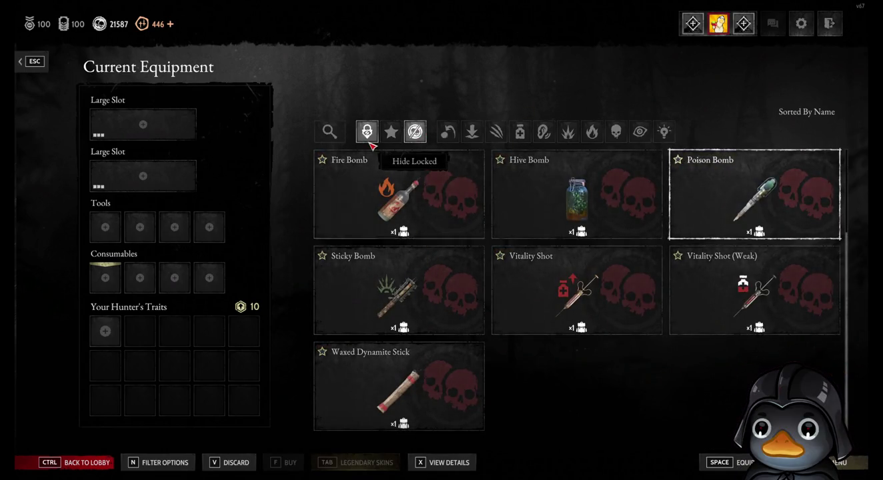
click(415, 133)
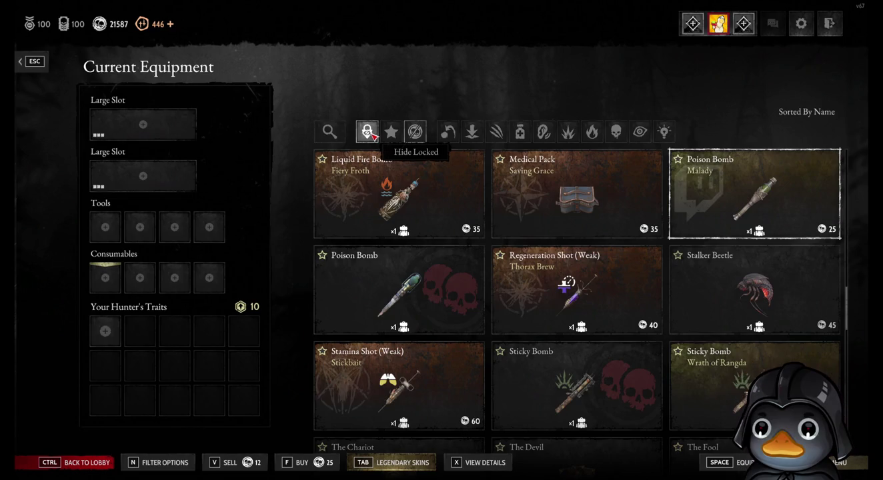
click(340, 137)
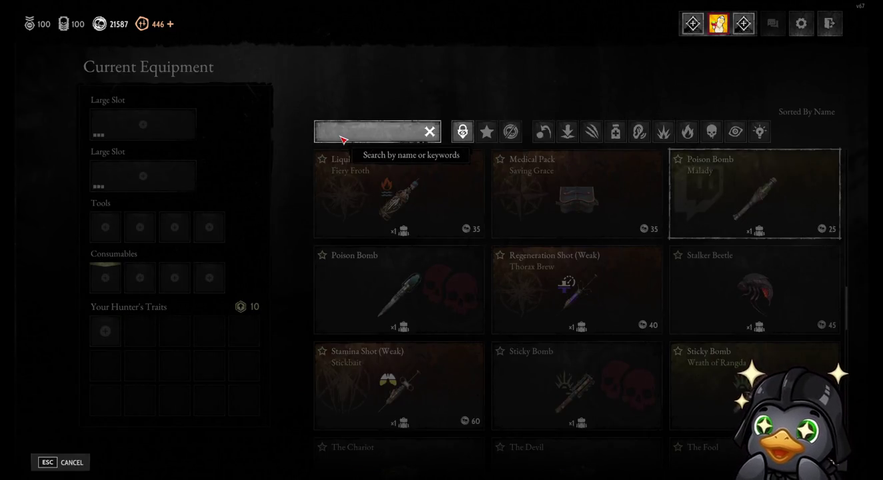
Search the items for 'ex', then for 'bug'.
text(explo)
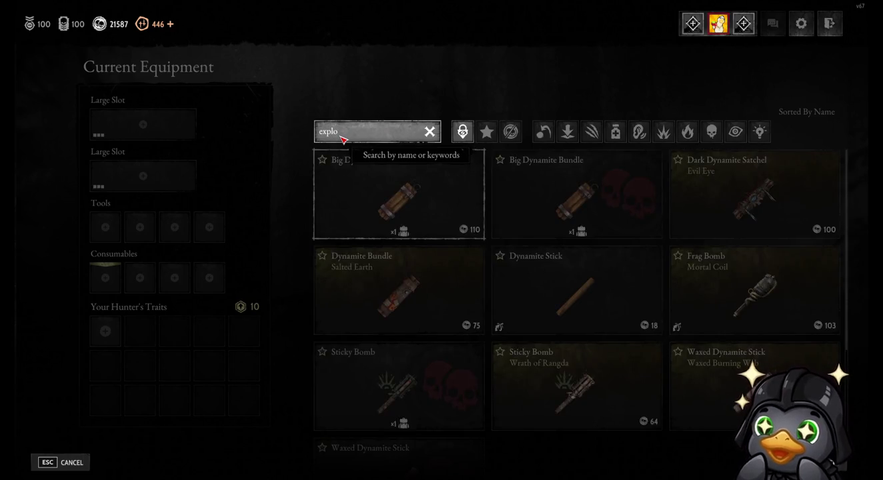
key(Return)
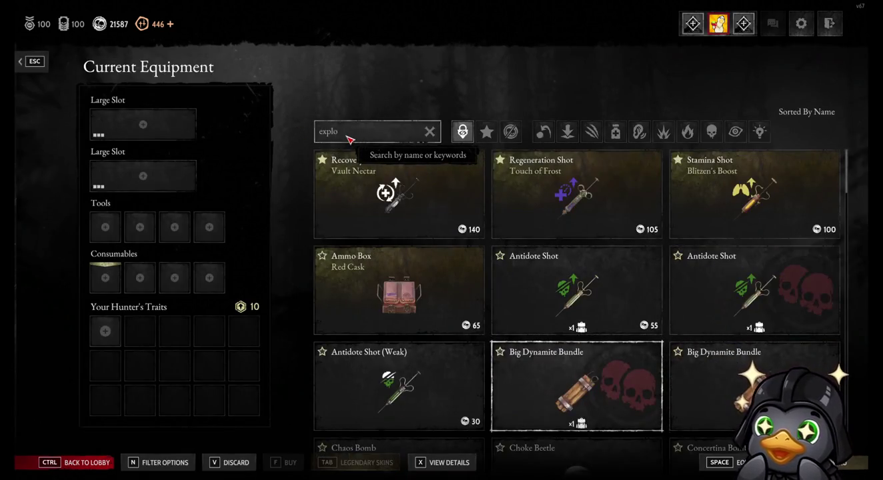
click(354, 130)
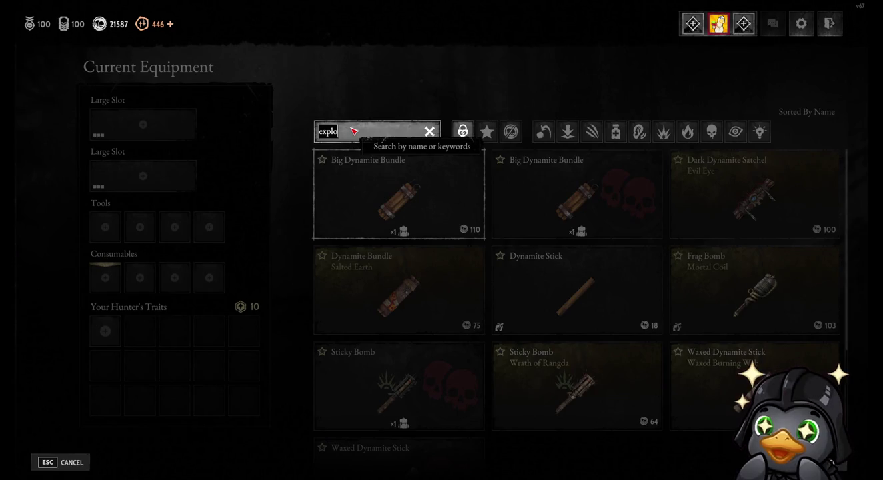
text(bug)
key(BackSpace)
key(BackSpace)
key(BackSpace)
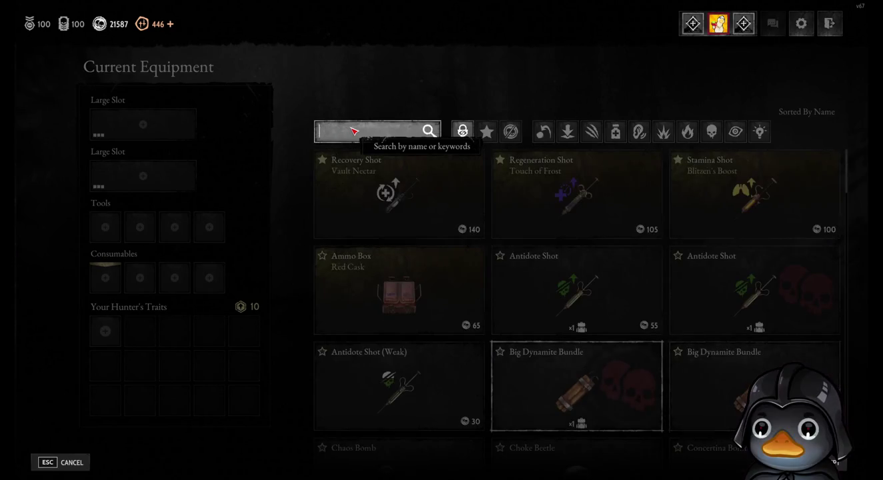
Search for 'buck', 'beet' and 'ins', then clear and close the search.
text(buck)
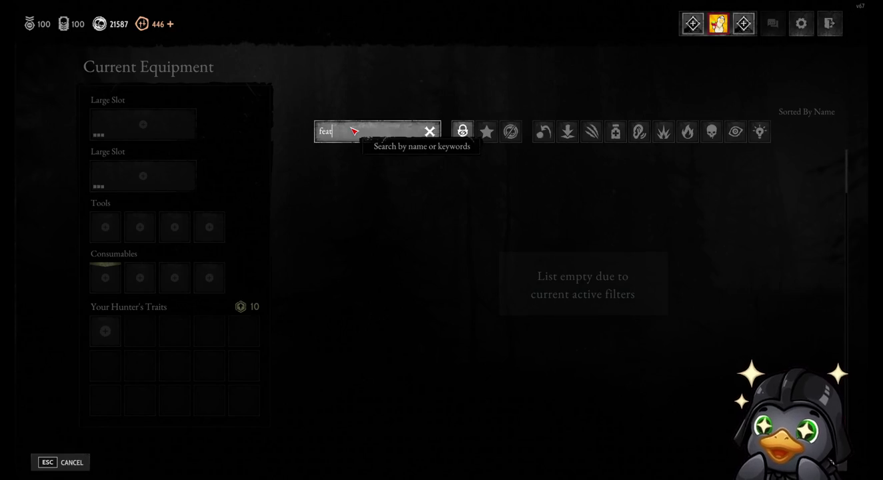
key(BackSpace)
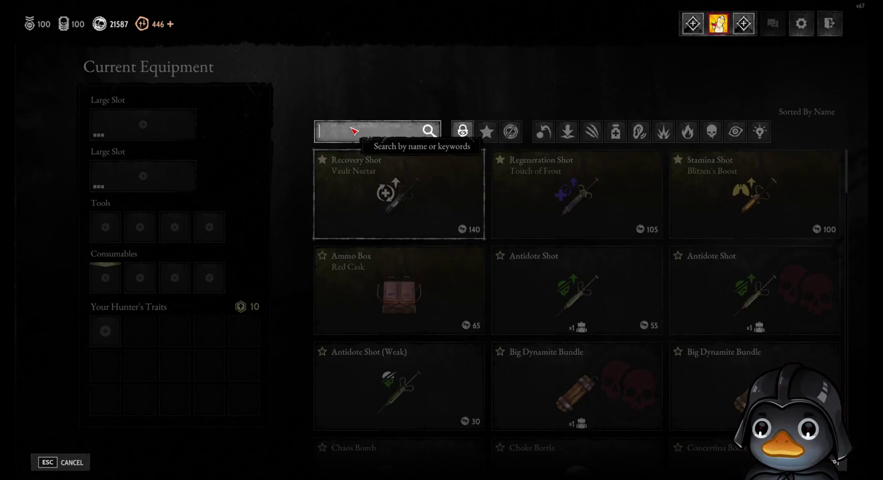
text(beet)
key(BackSpace)
key(BackSpace)
key(BackSpace)
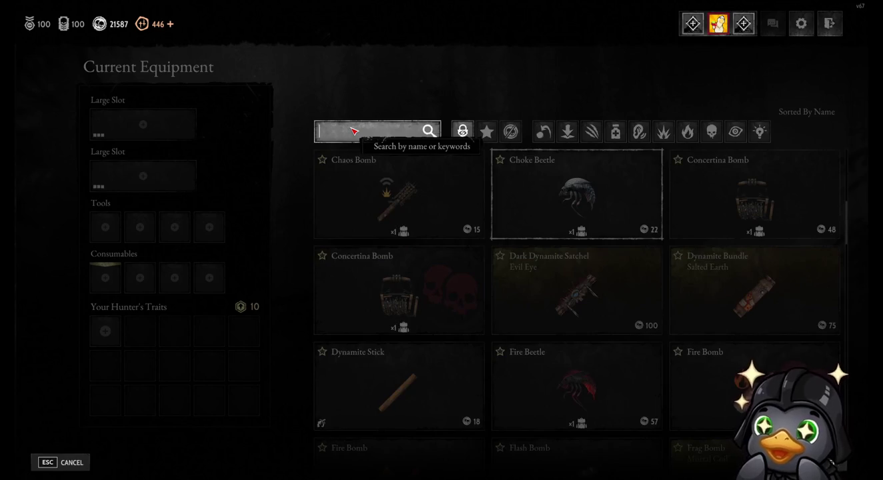
text(ins)
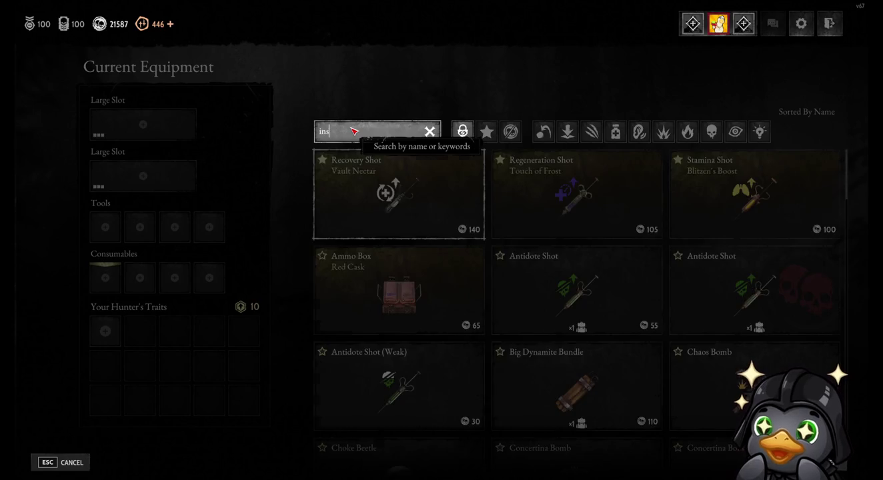
key(BackSpace)
key(BackSpace)
key(BackSpace)
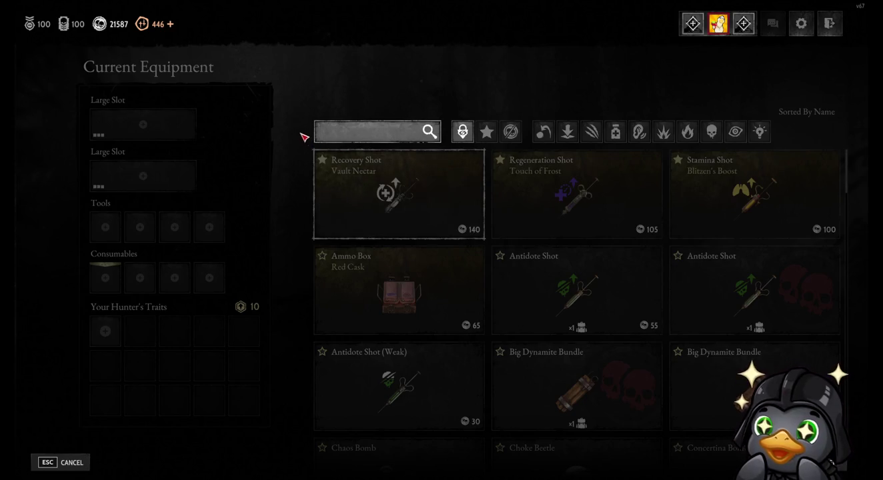
key(Escape)
Search the first Tools slot for 'mele', then clear the search to list all tools.
click(117, 227)
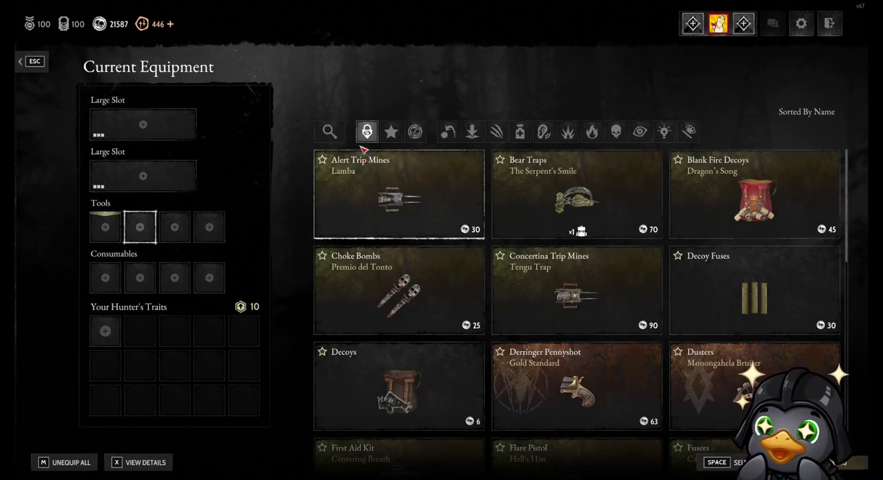
click(330, 136)
text(mele)
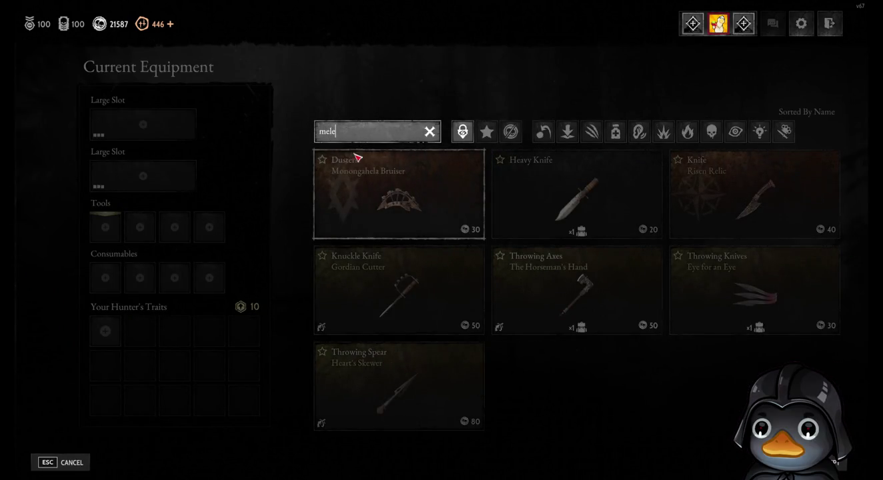
key(BackSpace)
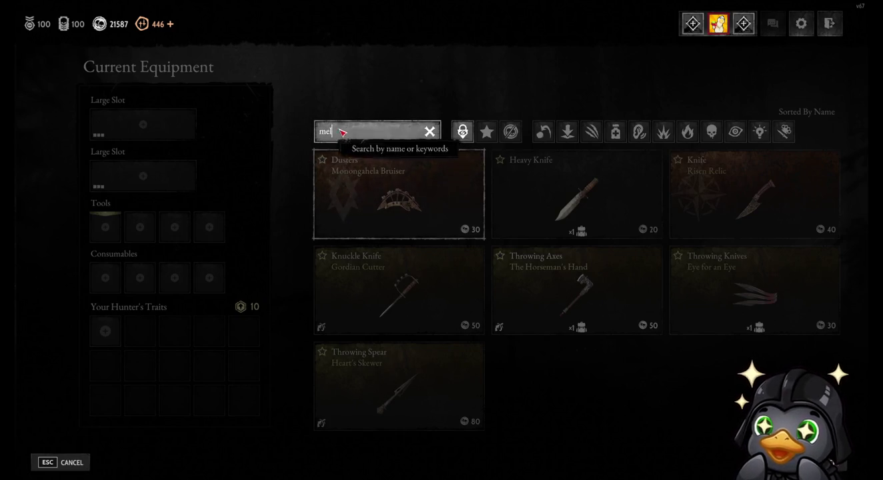
key(BackSpace)
key(BackSpace)
key(BackSpace)
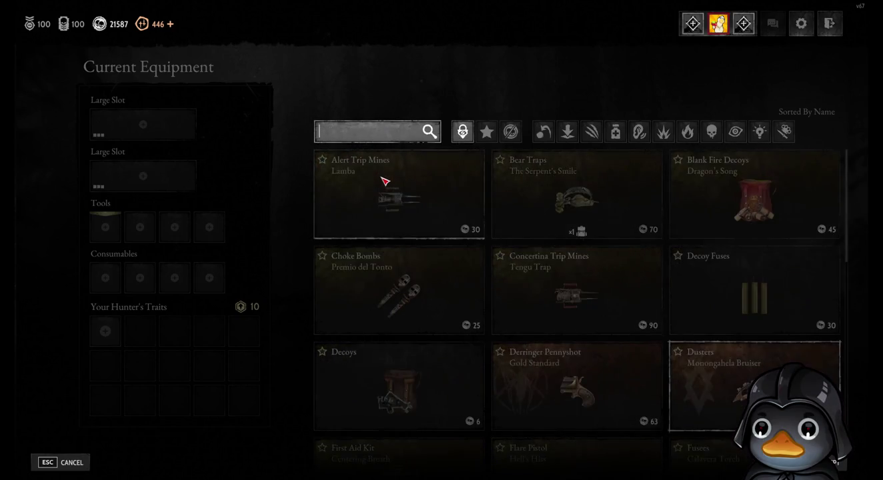
key(Escape)
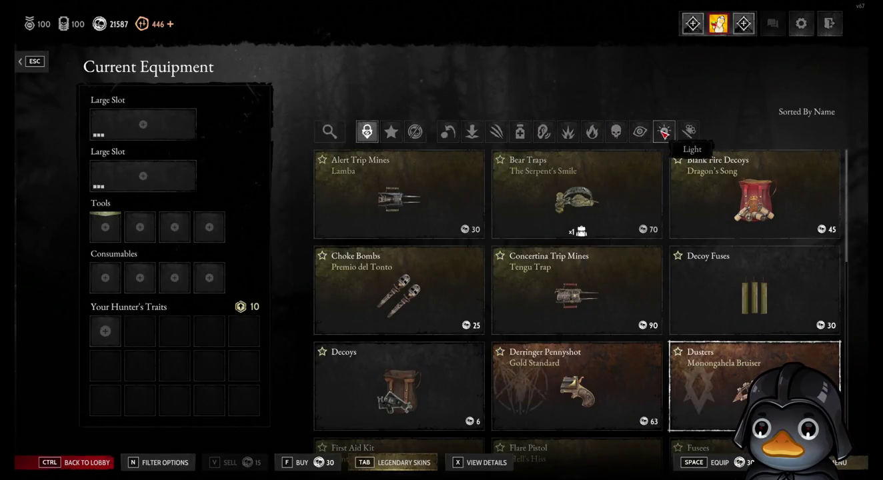
click(691, 134)
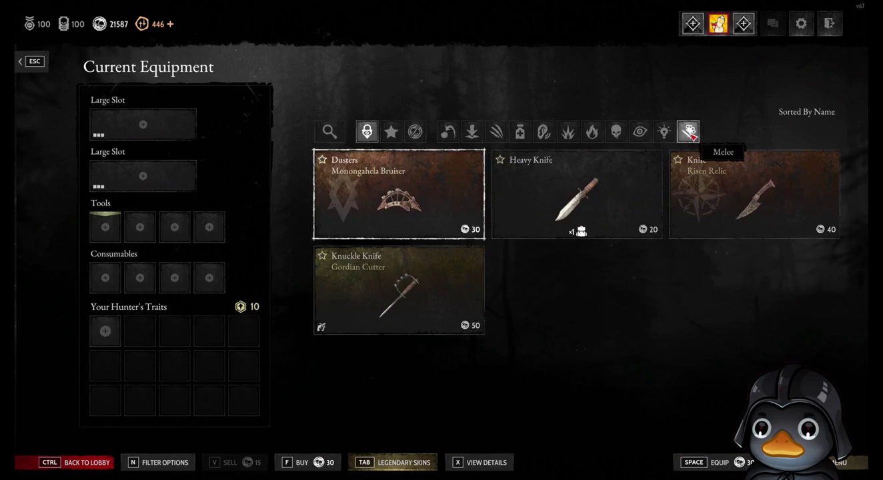
click(692, 134)
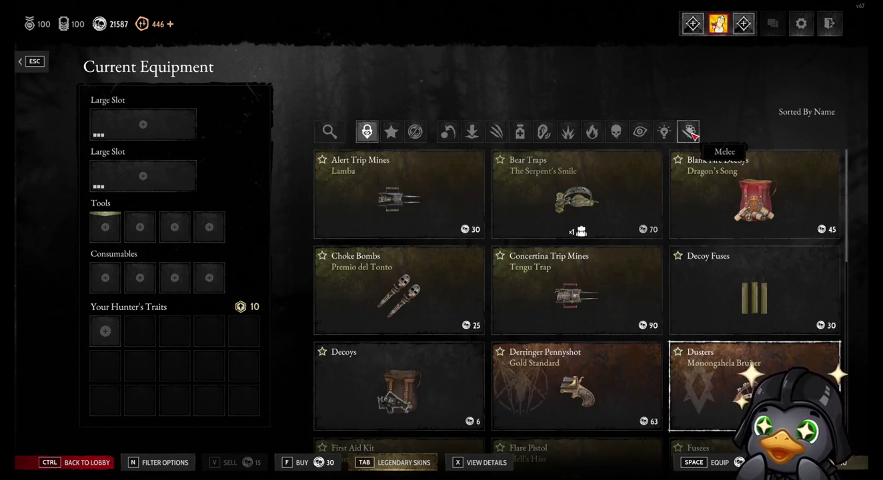
click(692, 134)
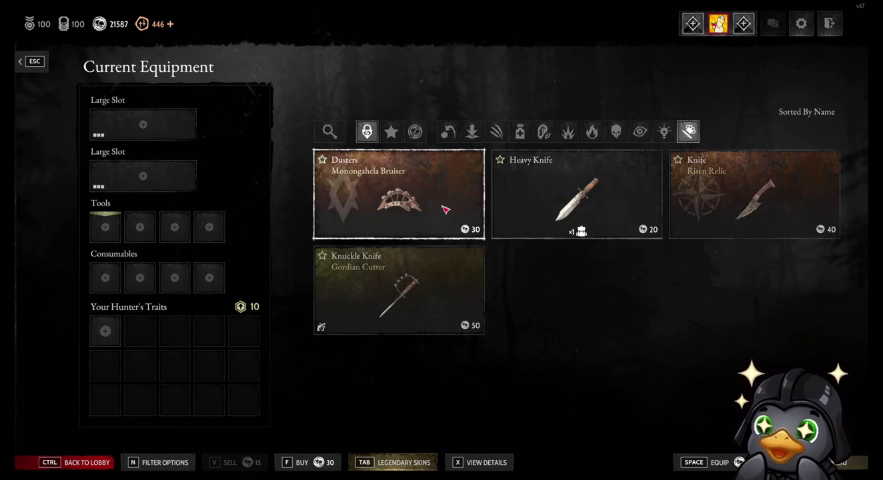
click(452, 139)
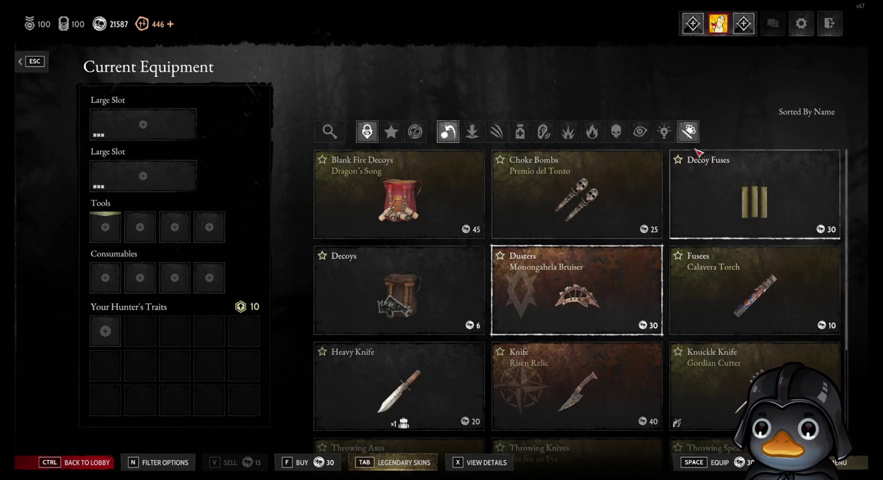
click(689, 134)
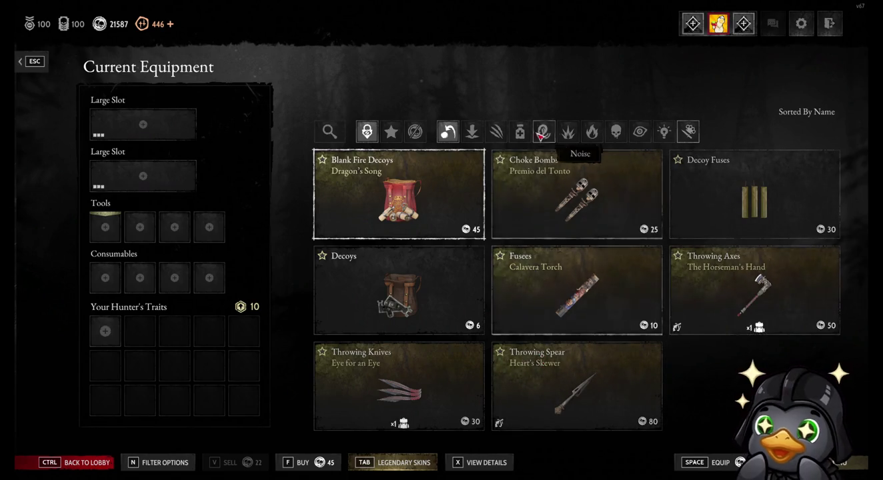
click(450, 141)
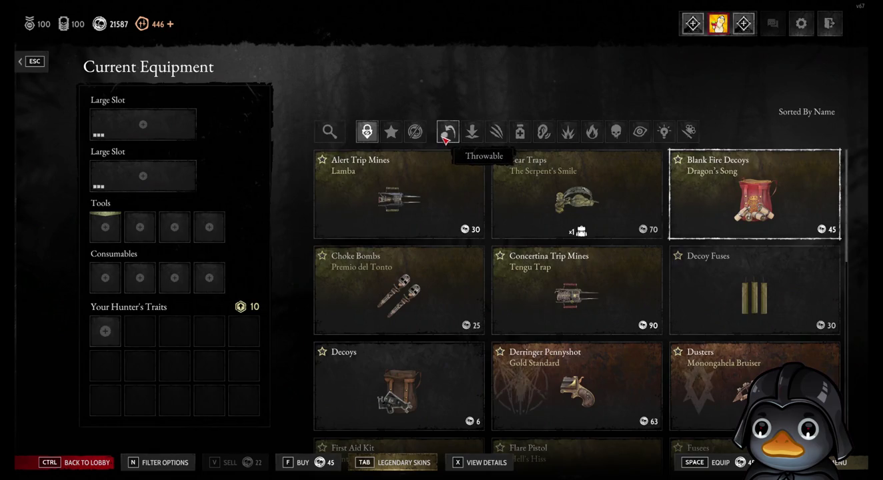
click(697, 133)
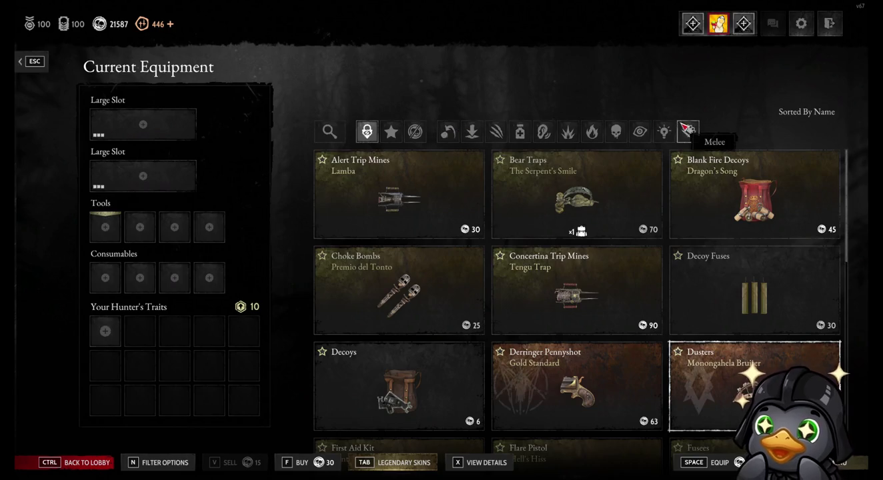
click(691, 134)
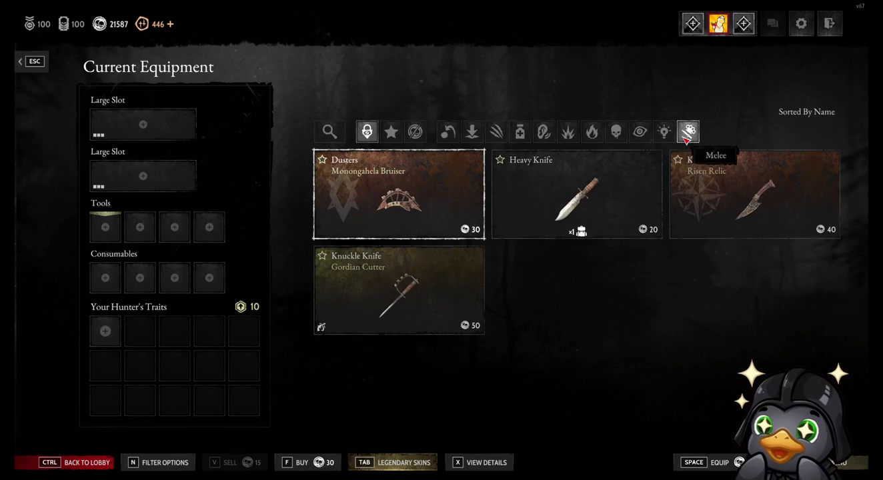
click(687, 134)
click(447, 133)
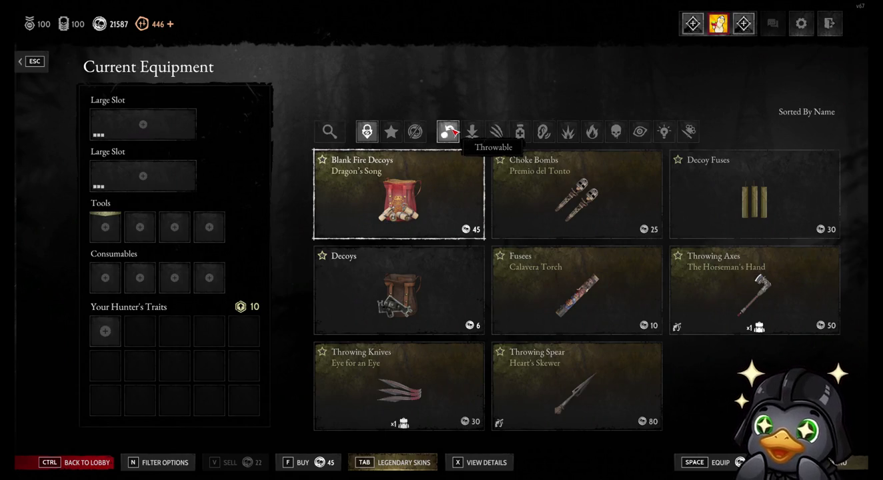
click(452, 133)
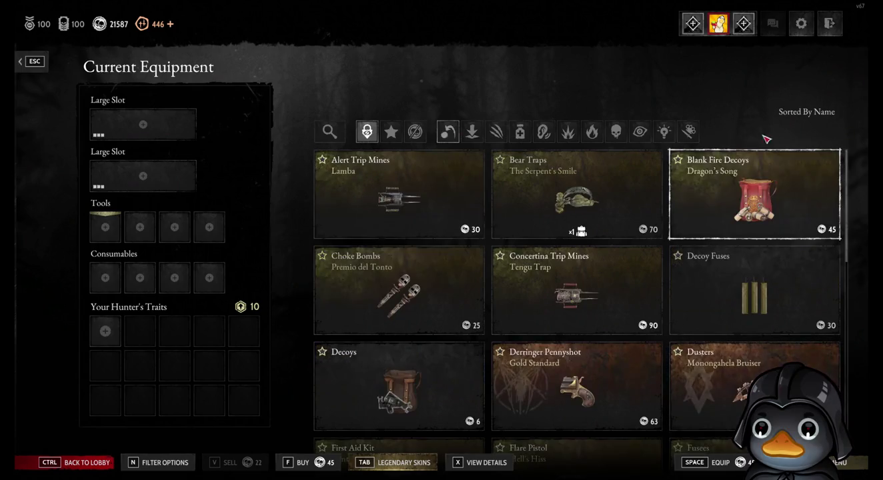
click(447, 130)
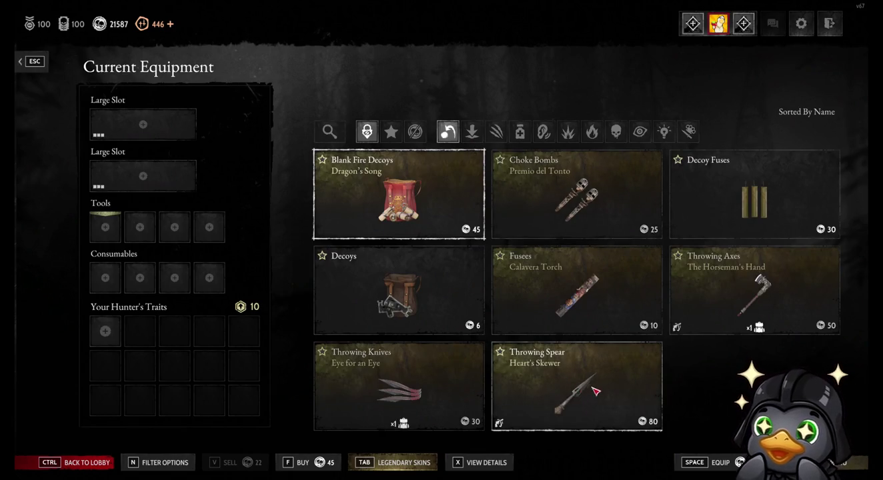
click(448, 132)
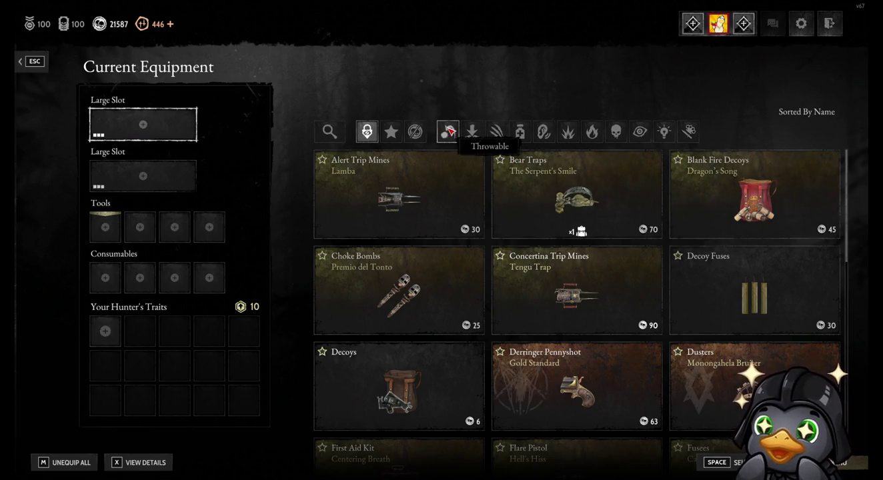
View trait selection, check the Large Slot weapon list, then reopen the hunter's traits.
click(244, 333)
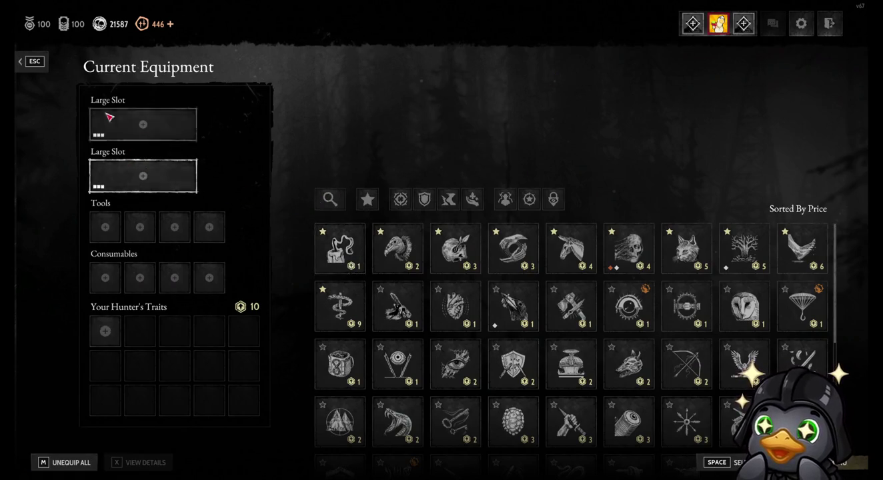
click(34, 62)
click(705, 152)
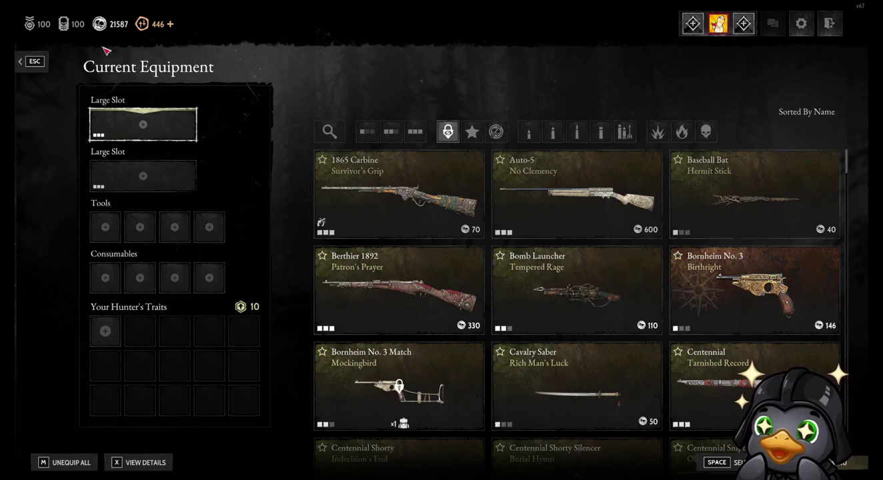
click(141, 332)
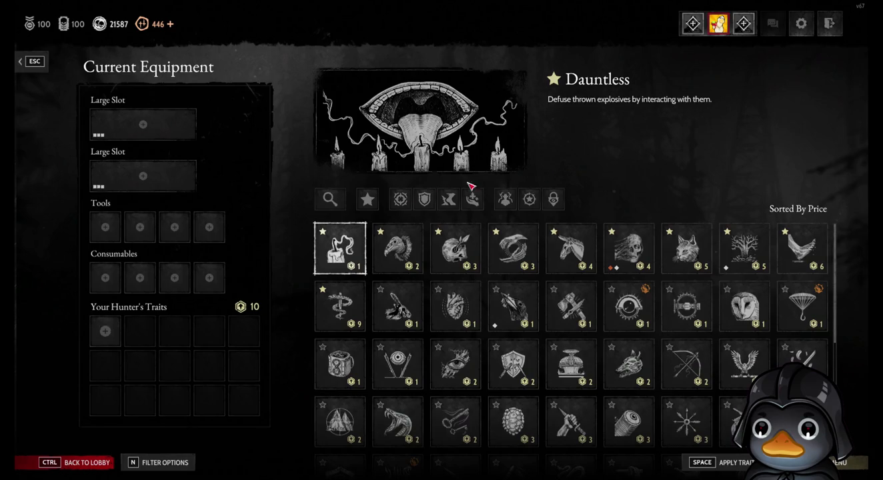
Toggle the Favourites trait filter, then show only Offensive traits.
click(368, 201)
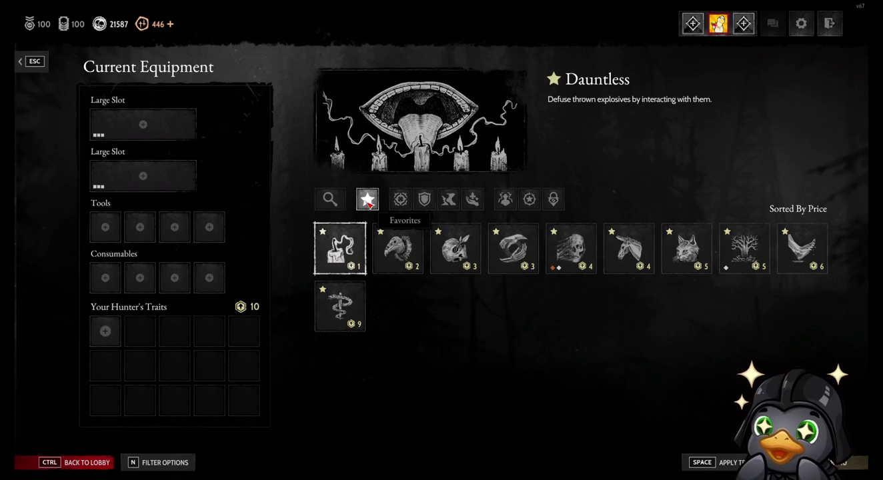
click(367, 199)
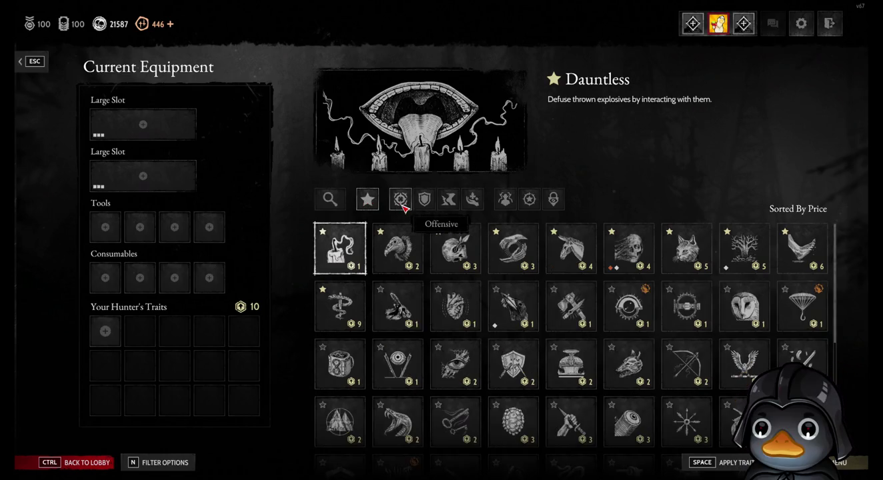
click(401, 200)
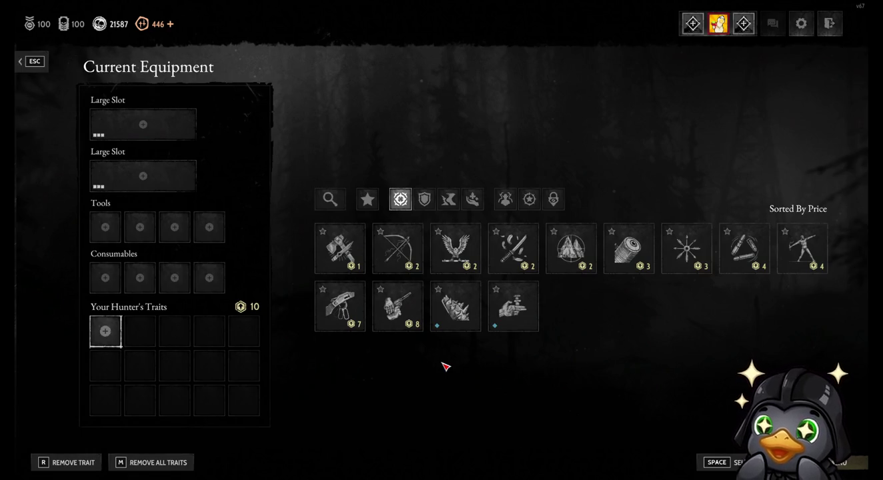
Reopen an empty trait slot and switch the filter from Offensive to Event Specific.
click(139, 175)
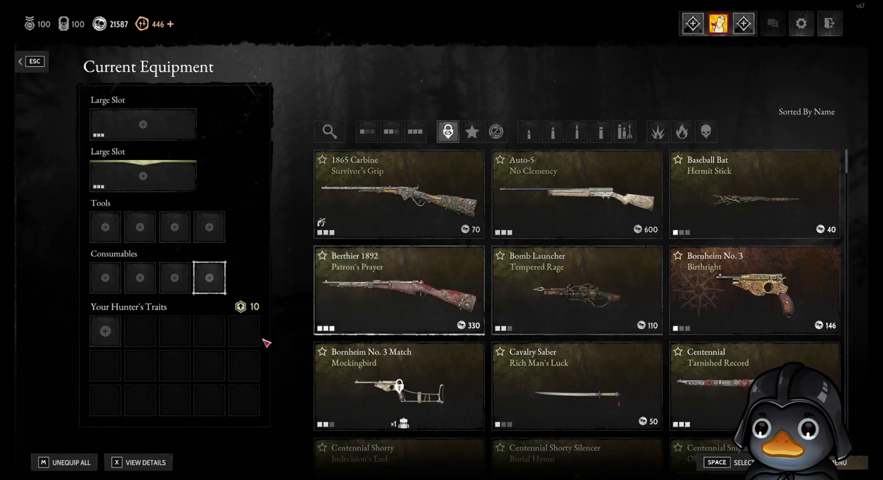
click(137, 344)
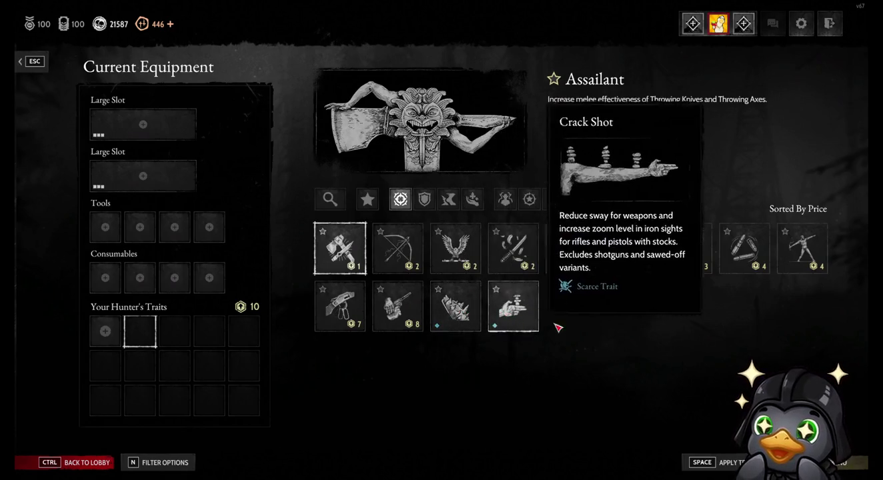
click(402, 198)
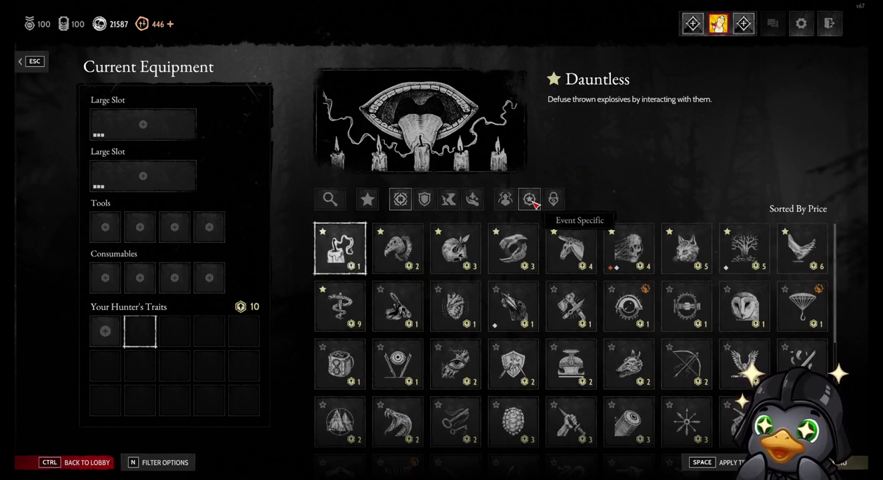
click(531, 200)
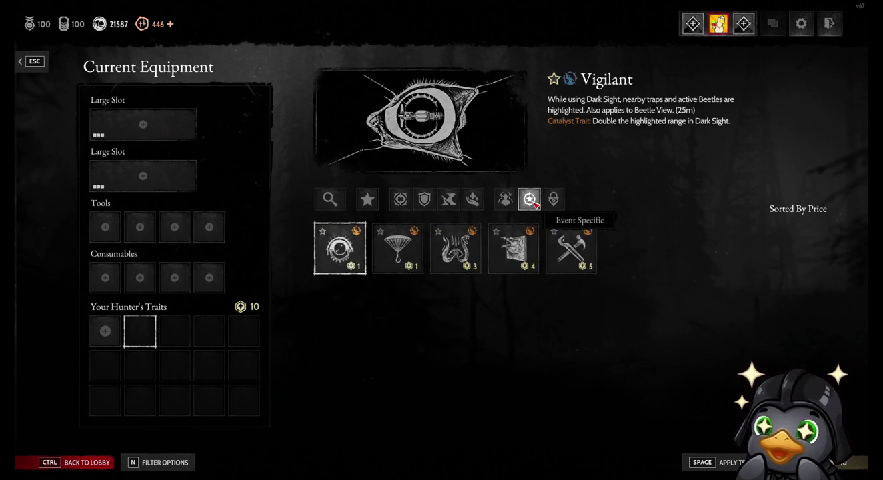
mouse_move(398, 247)
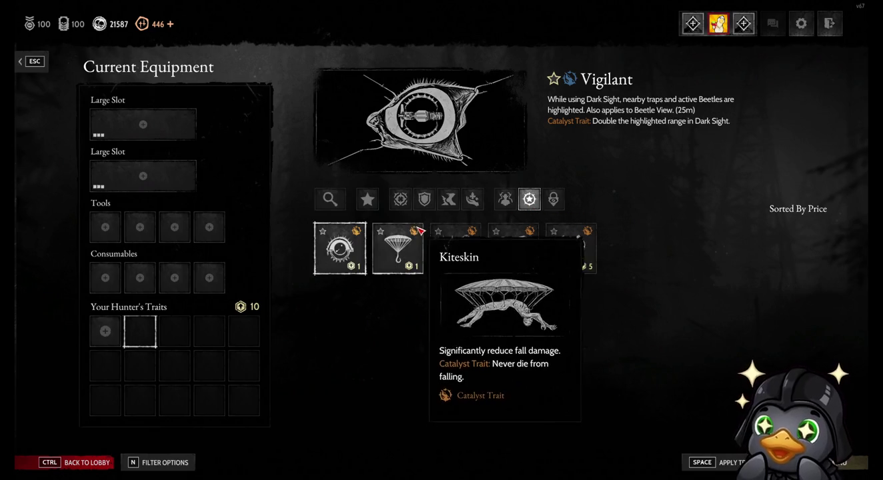
Cycle the trait list through Event Specific, Solo, Supportive and Movement filters.
click(529, 199)
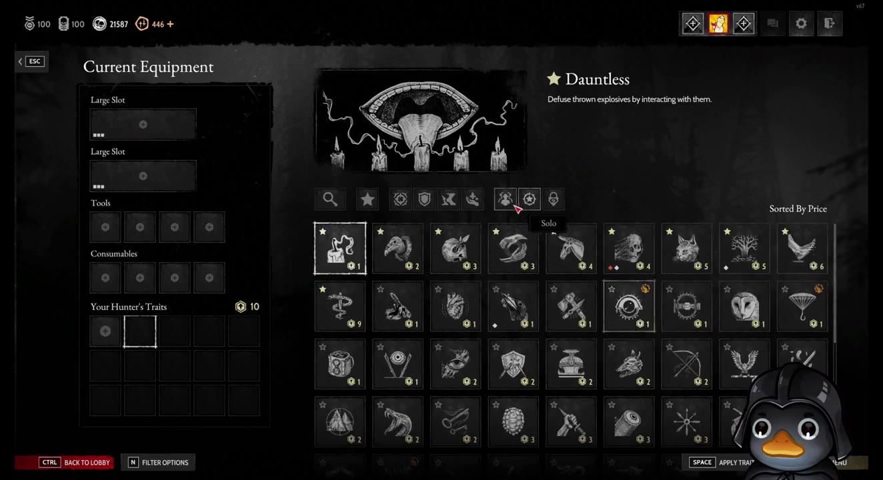
click(506, 202)
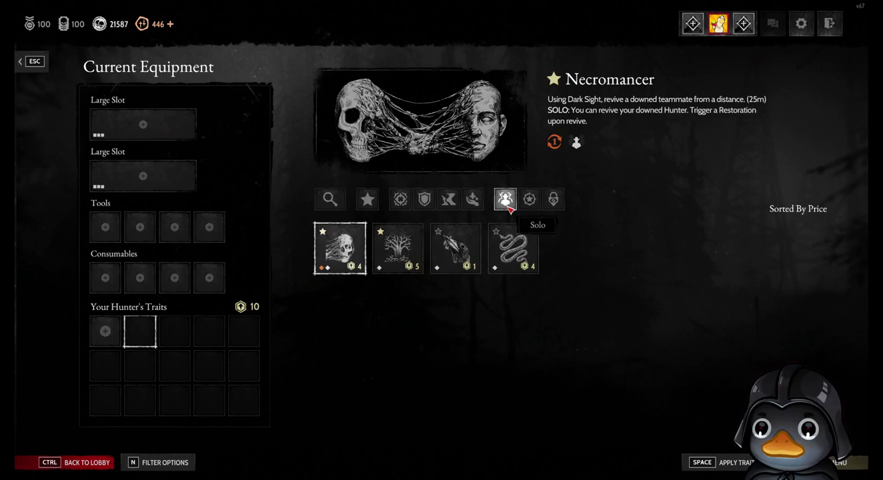
click(508, 208)
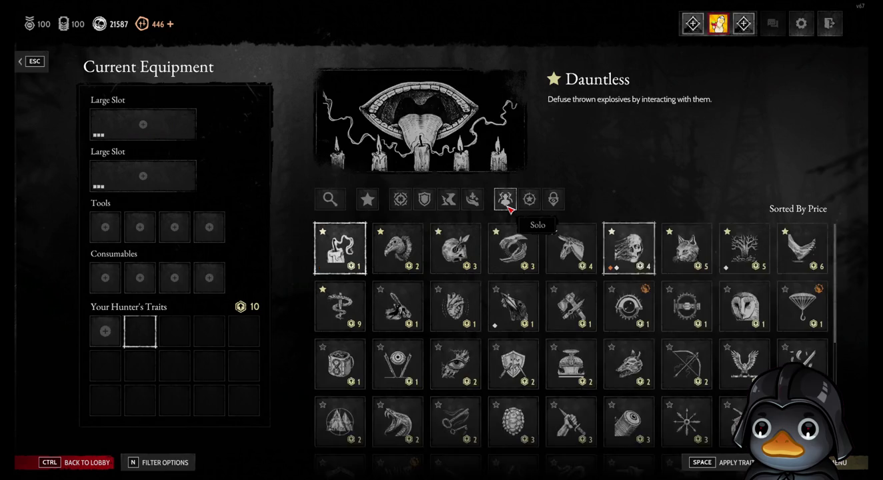
click(474, 203)
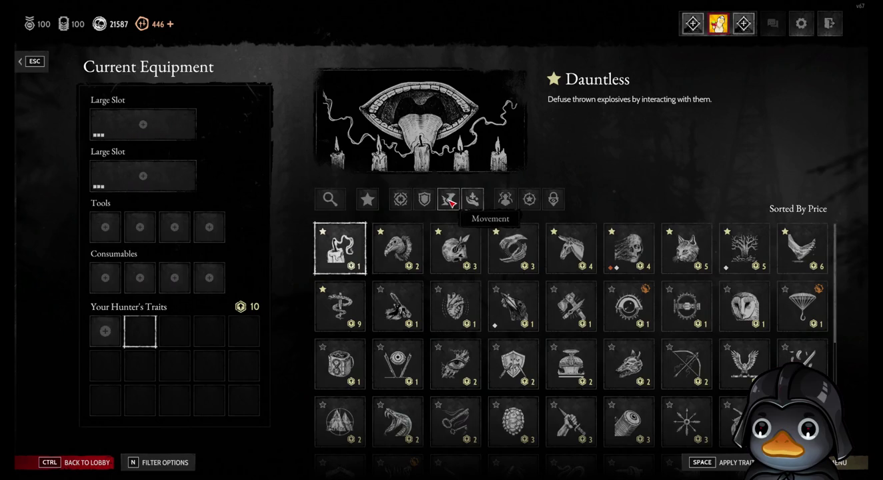
click(452, 202)
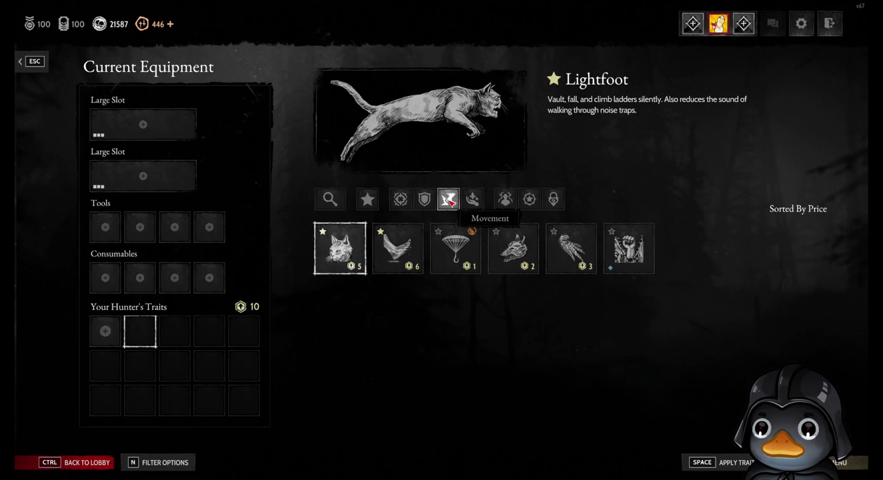
mouse_move(629, 248)
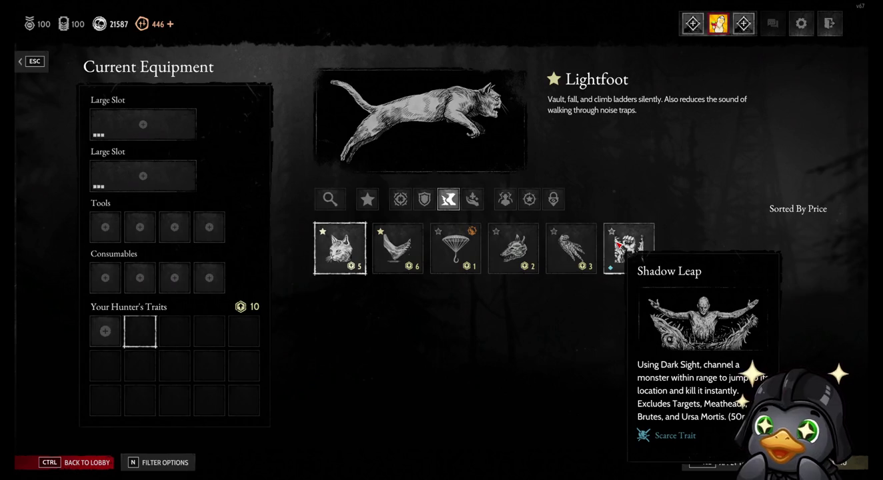
click(449, 199)
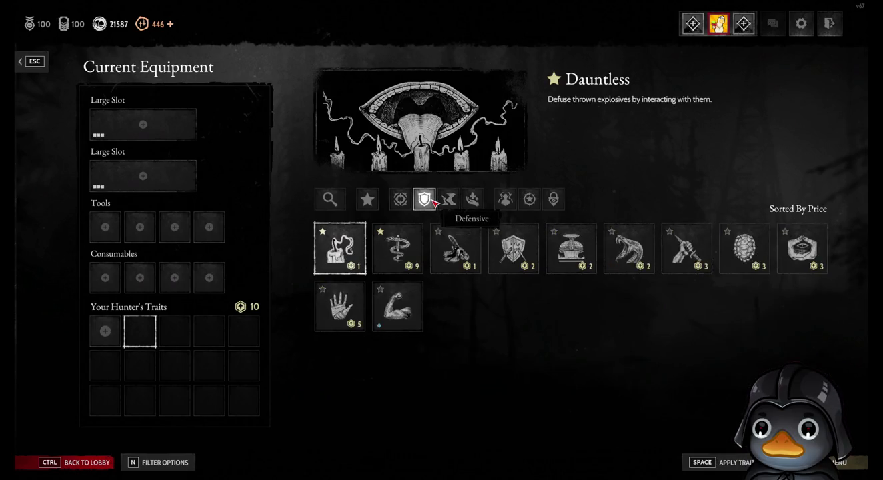
mouse_move(397, 306)
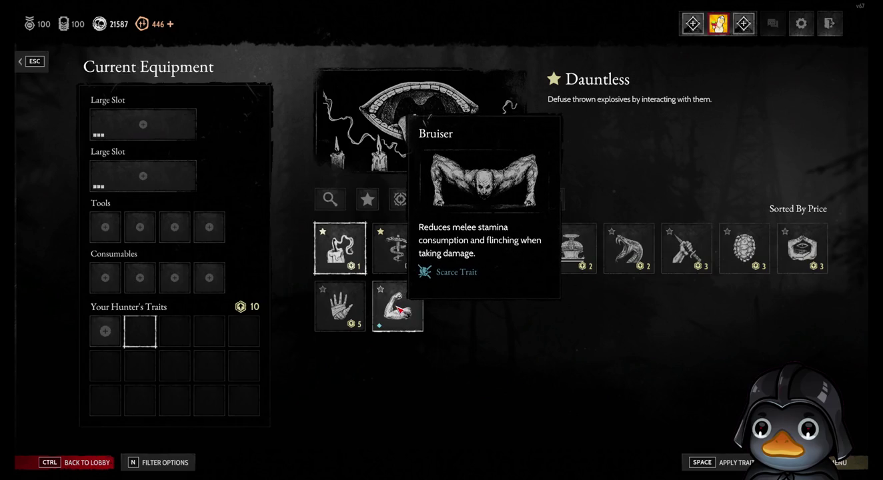
Combine Offensive and Defensive trait filters, then clear them to list all traits.
click(405, 208)
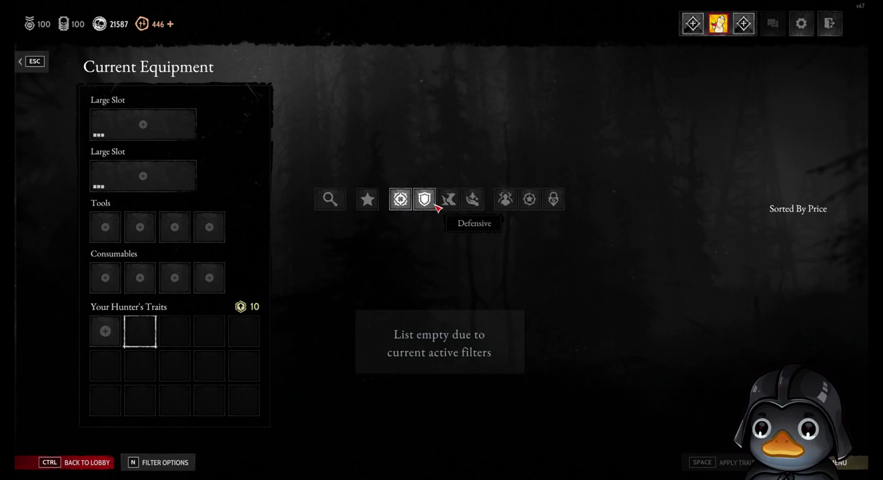
click(435, 206)
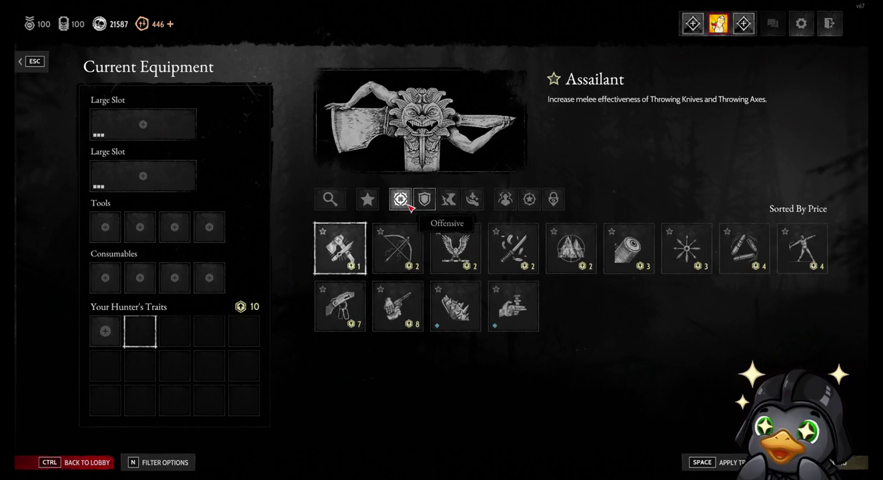
click(424, 205)
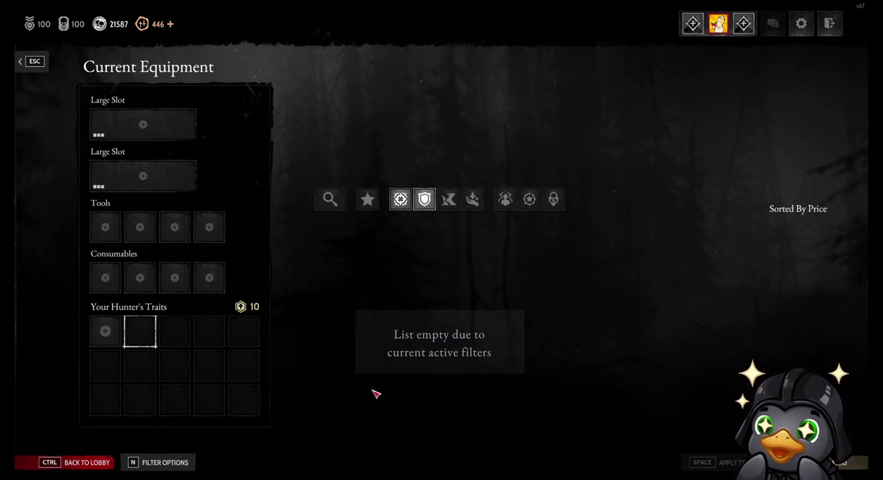
click(410, 198)
mouse_move(397, 248)
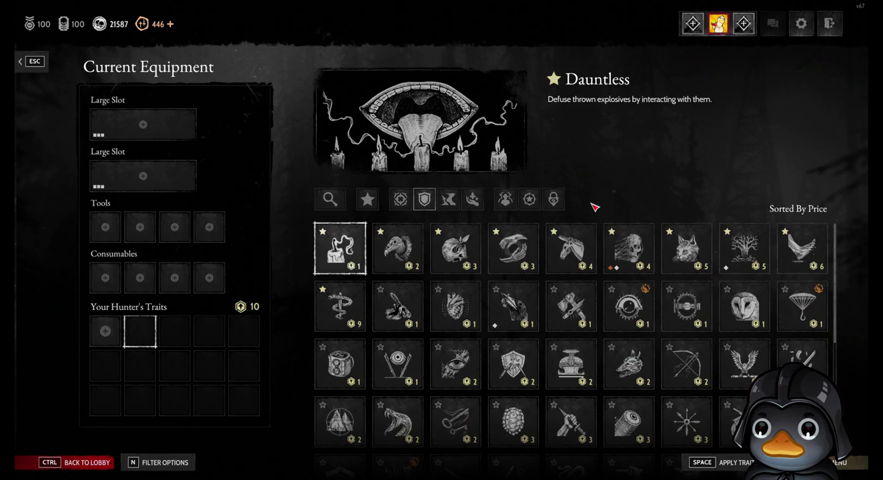
Try Supportive, Movement and Offensive-plus-Defensive trait filter combinations.
click(473, 200)
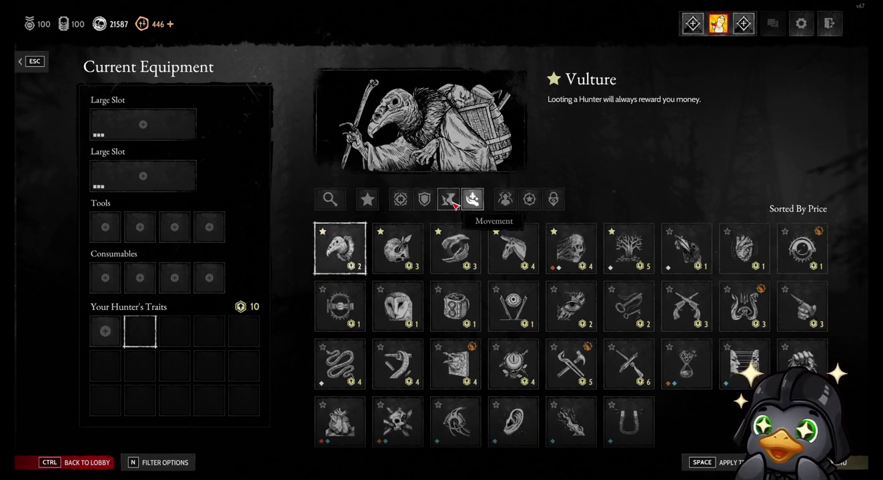
click(453, 203)
click(450, 206)
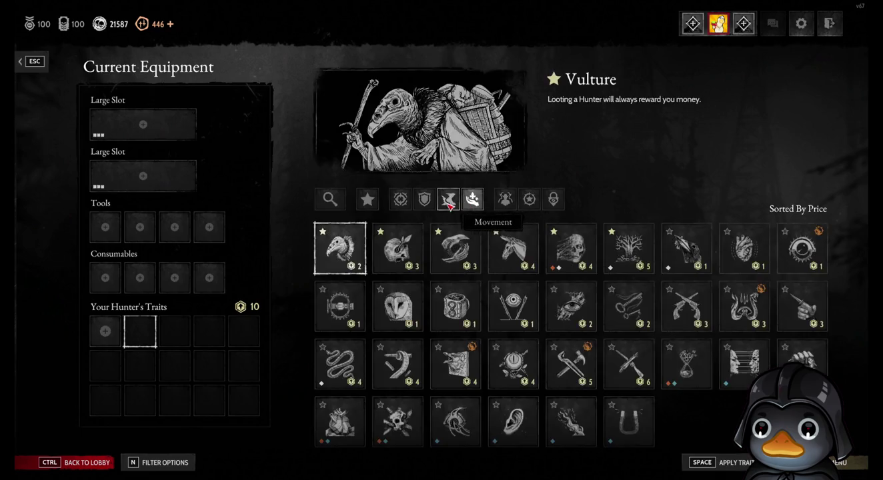
click(441, 206)
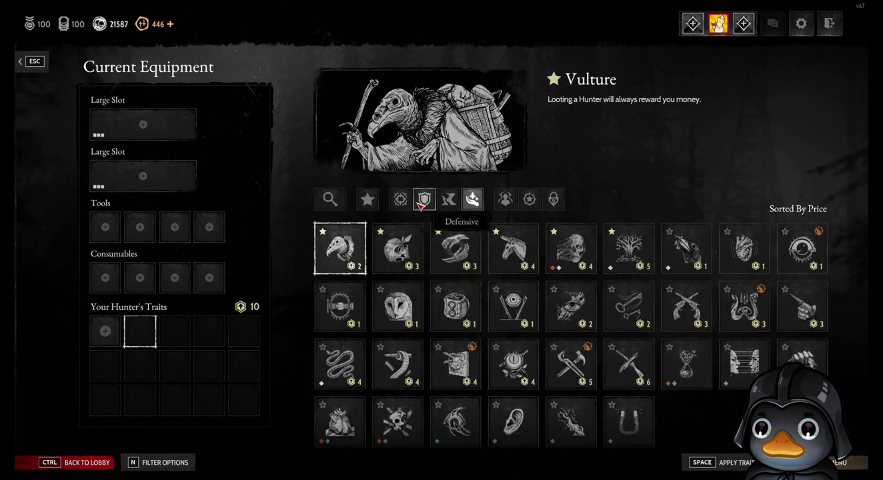
click(447, 206)
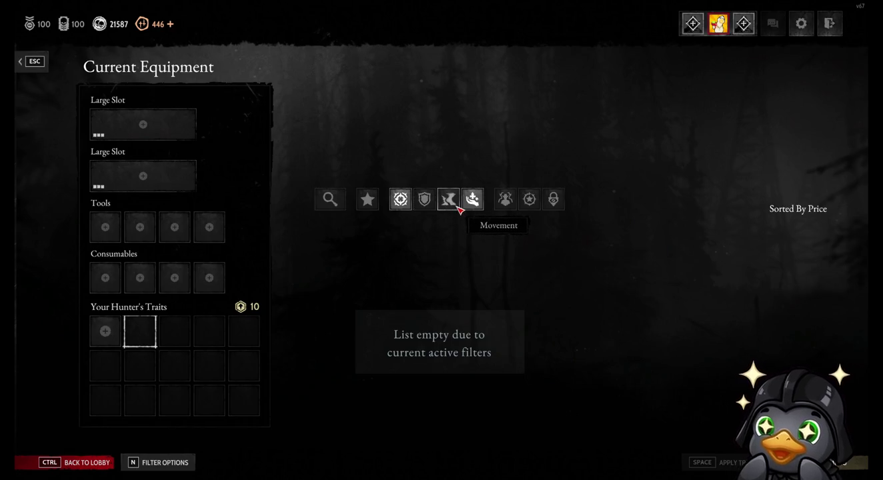
click(452, 210)
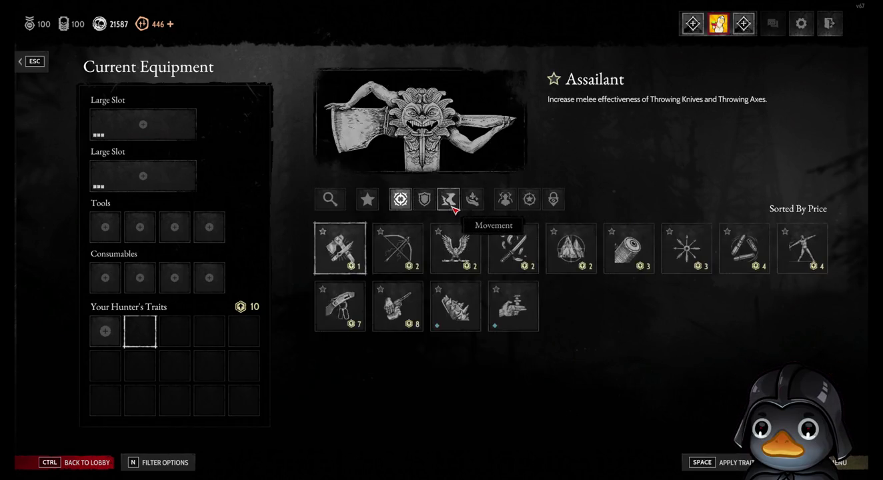
Combine Movement with the Defensive and Solo filters, then turn them all off.
click(426, 207)
click(448, 204)
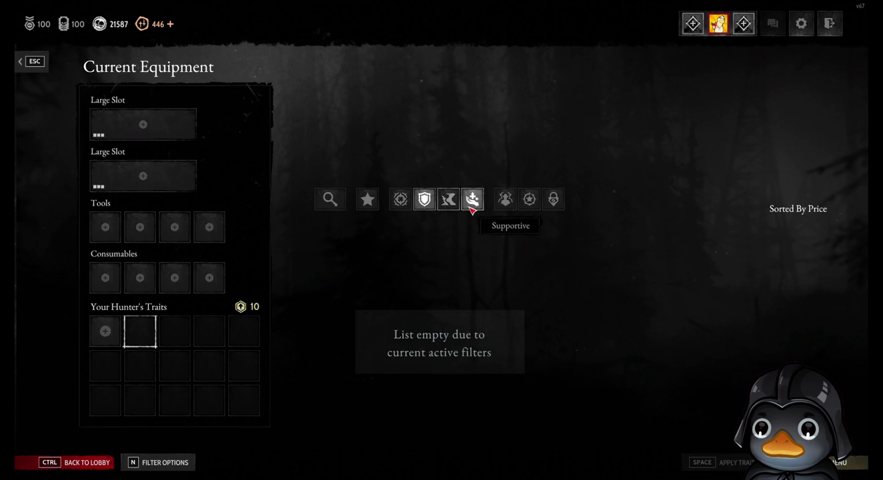
click(449, 203)
click(426, 204)
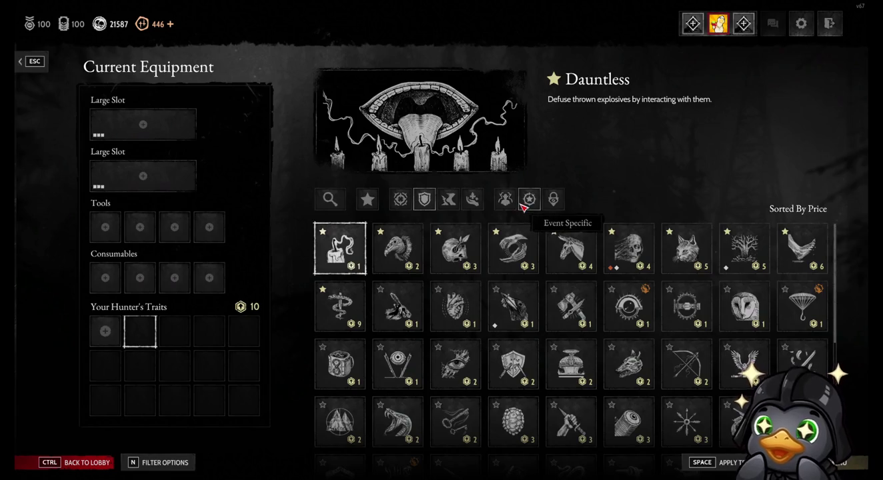
click(506, 201)
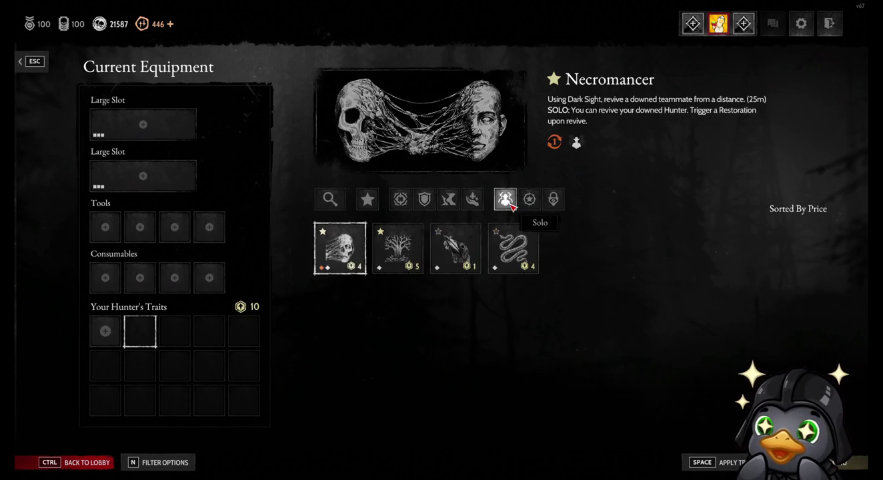
click(455, 208)
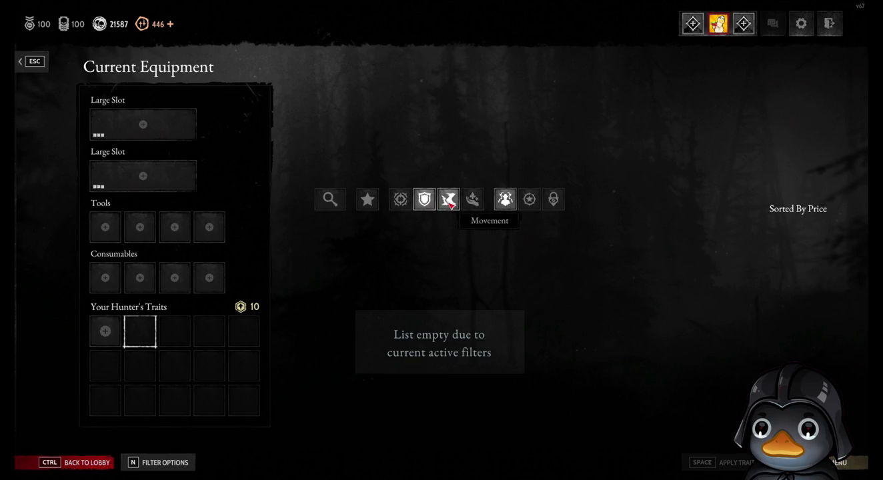
click(401, 199)
click(506, 199)
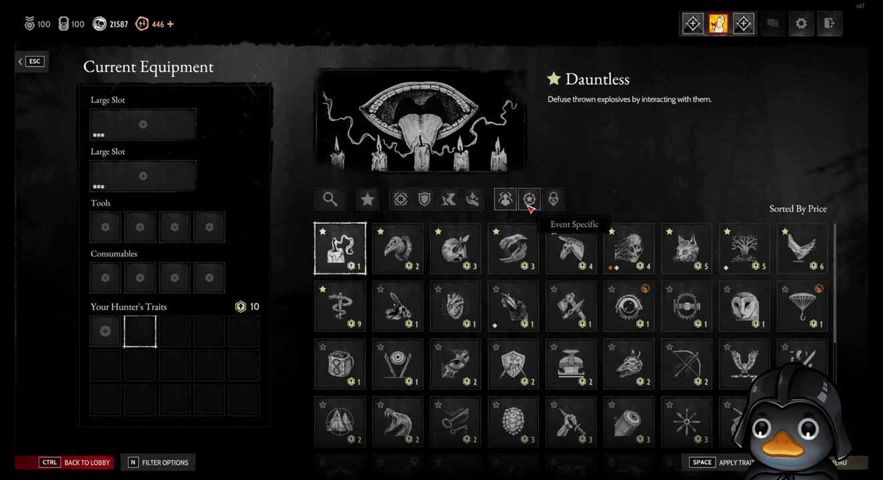
Pair Event Specific with Offensive, Defensive, Movement and Supportive filters, then toggle locked traits.
click(471, 199)
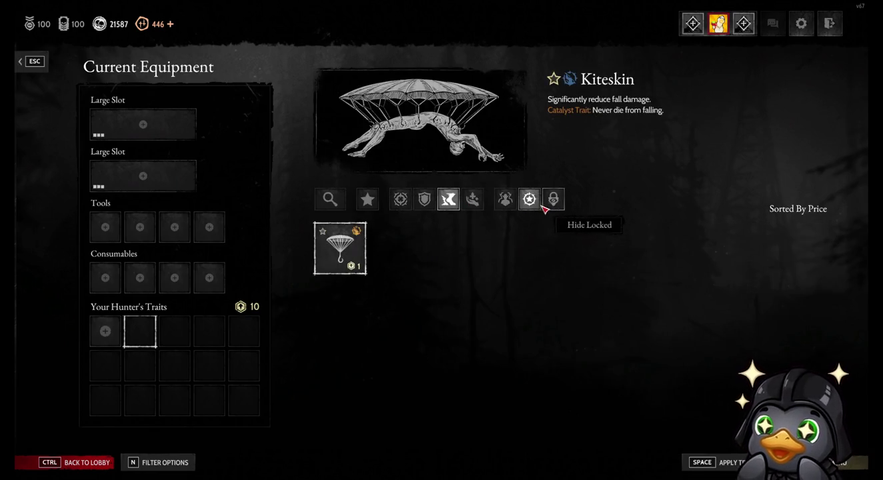
click(475, 200)
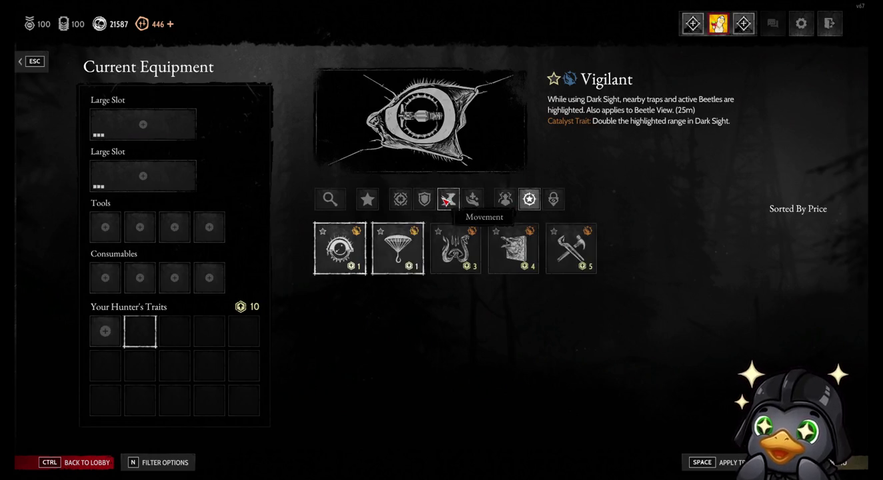
click(400, 199)
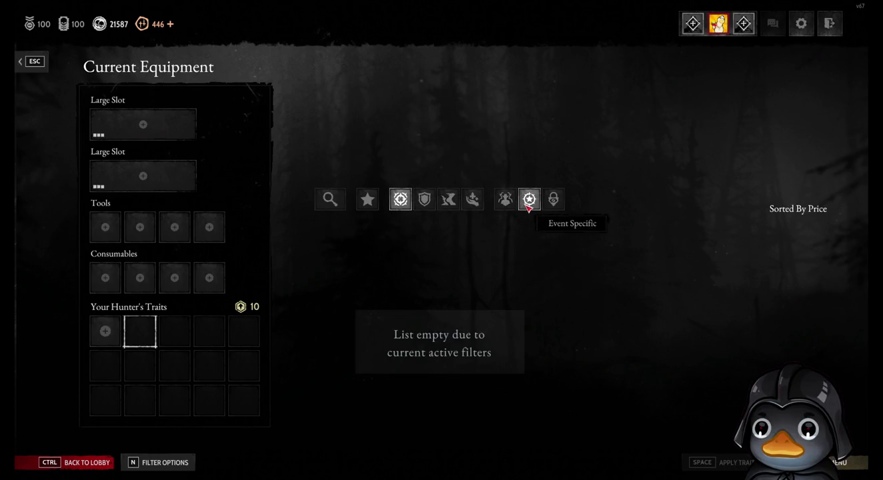
click(424, 199)
click(445, 201)
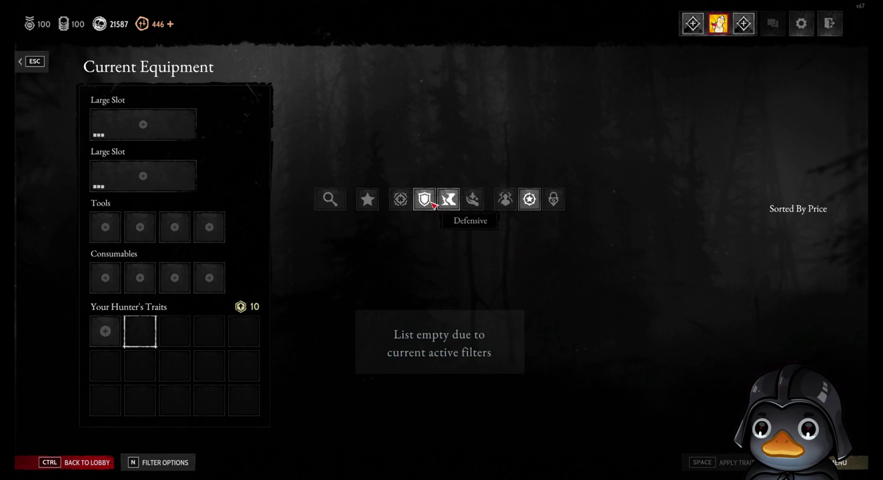
click(473, 200)
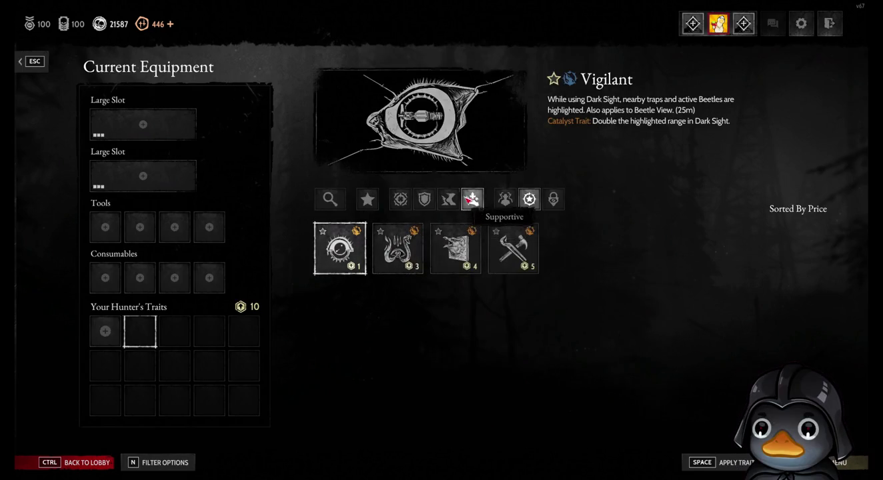
click(473, 198)
click(553, 198)
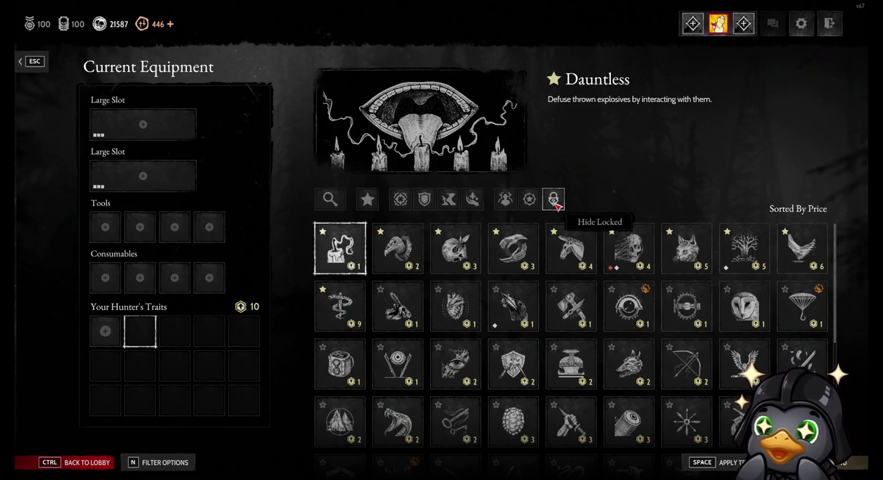
Turn the Offensive filter off, scroll the full trait list, and open a trait's options.
click(401, 202)
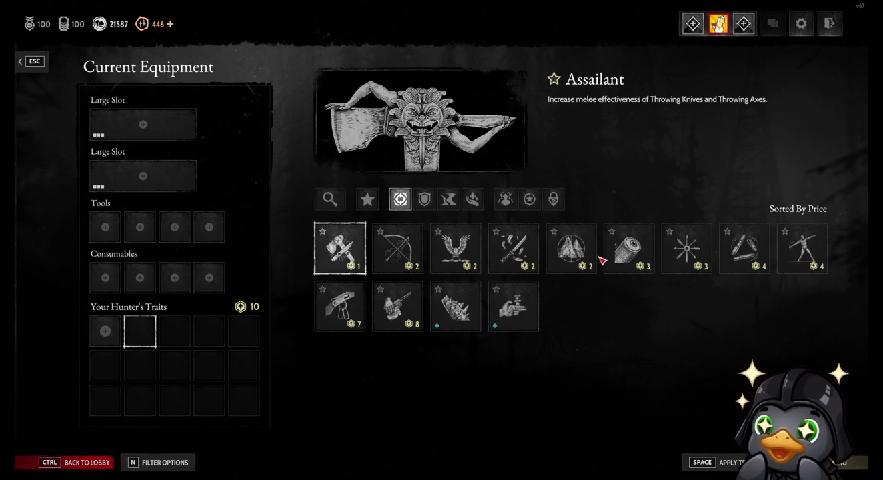
click(400, 199)
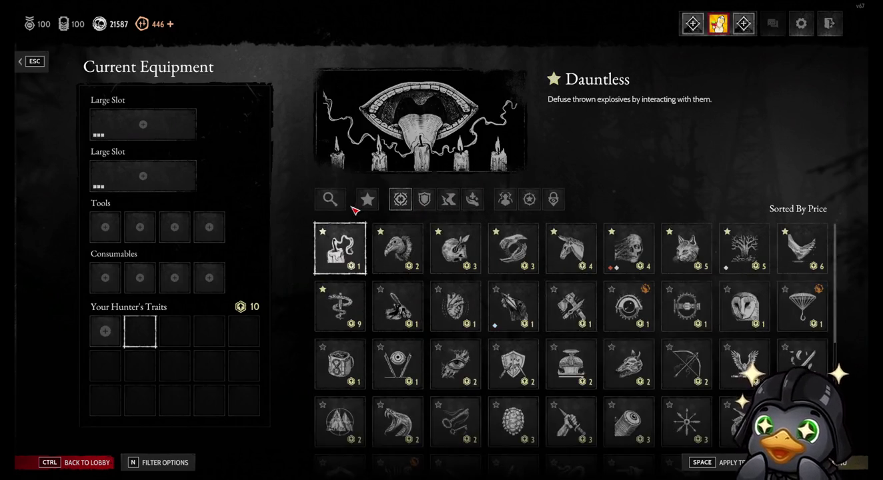
scroll(400, 333, down, 3)
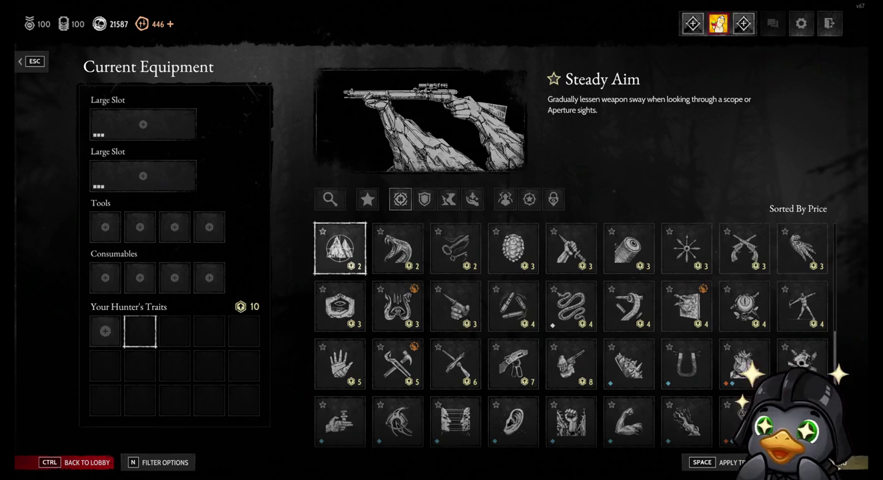
right_click(340, 249)
key(Return)
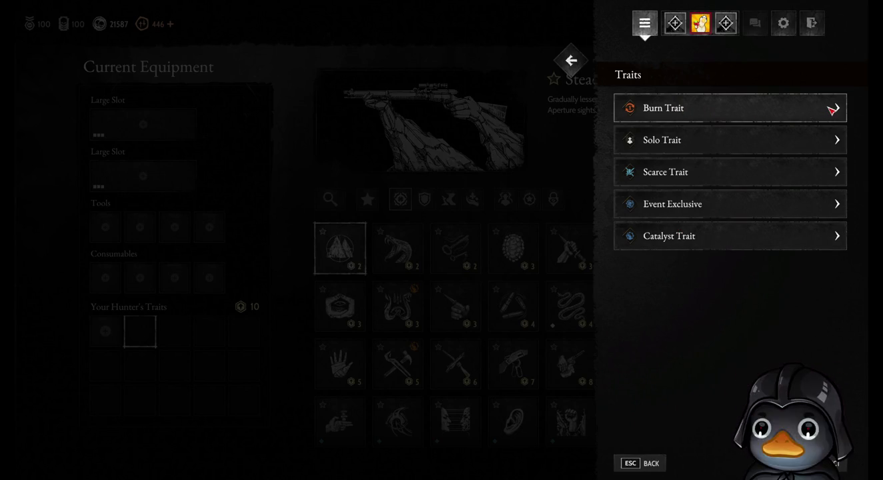
click(774, 137)
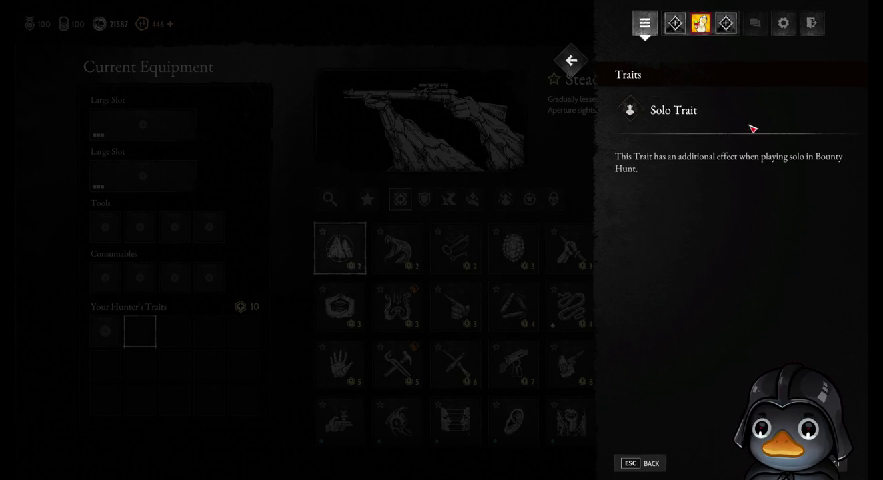
click(580, 63)
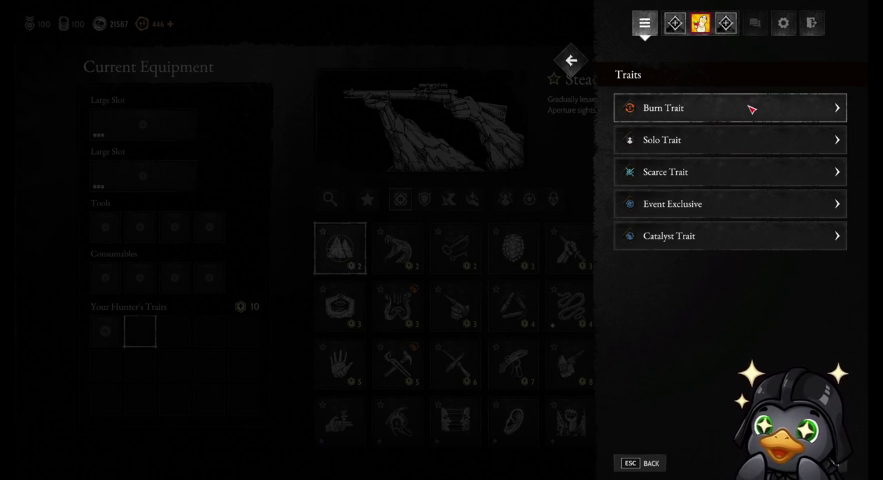
click(724, 169)
click(580, 61)
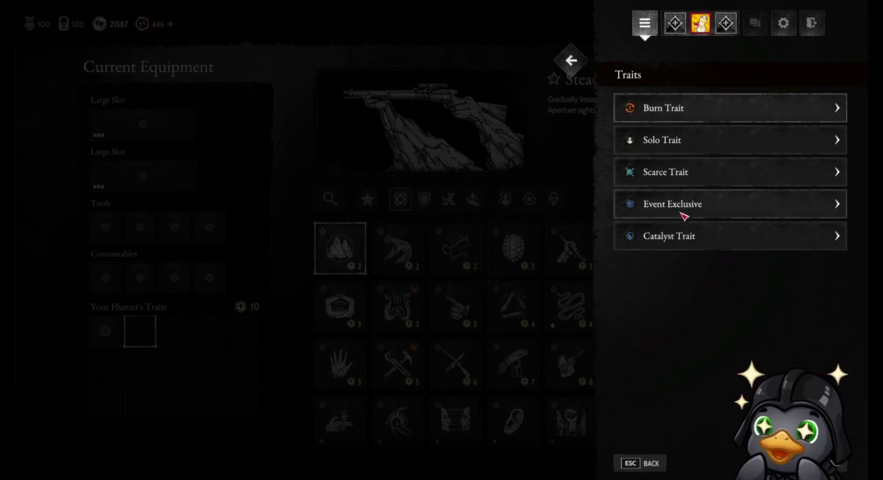
key(Escape)
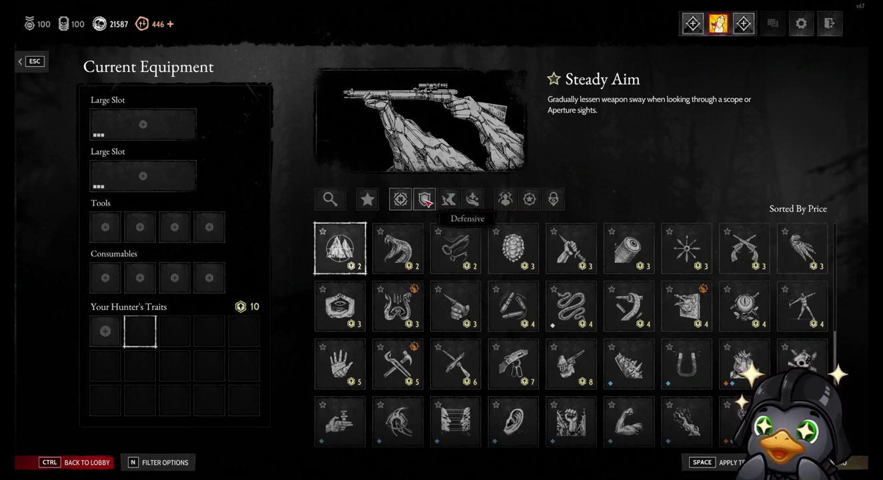
Toggle the Favorites trait filter, enable Hide Locked, and end with all traits listed.
click(378, 201)
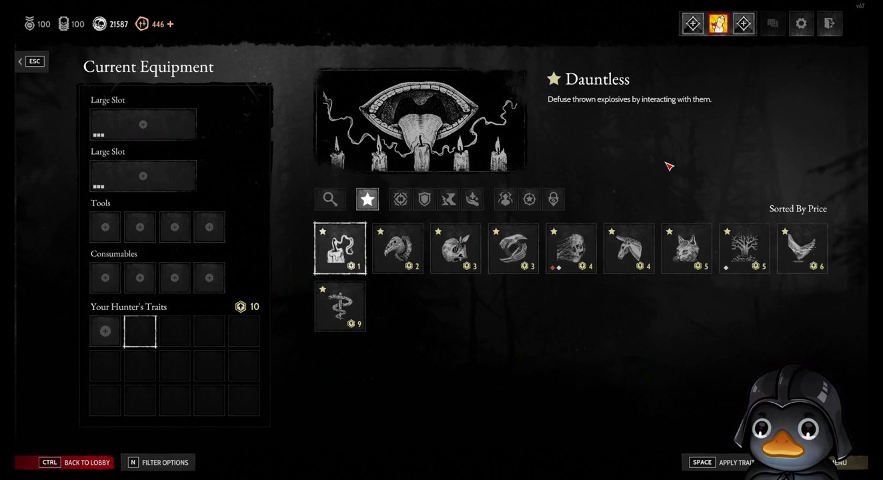
click(367, 199)
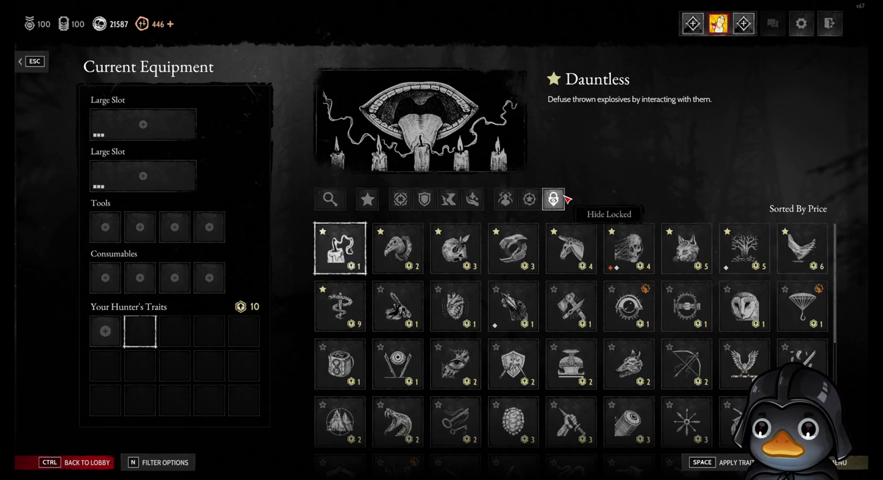
scroll(468, 333, down, 3)
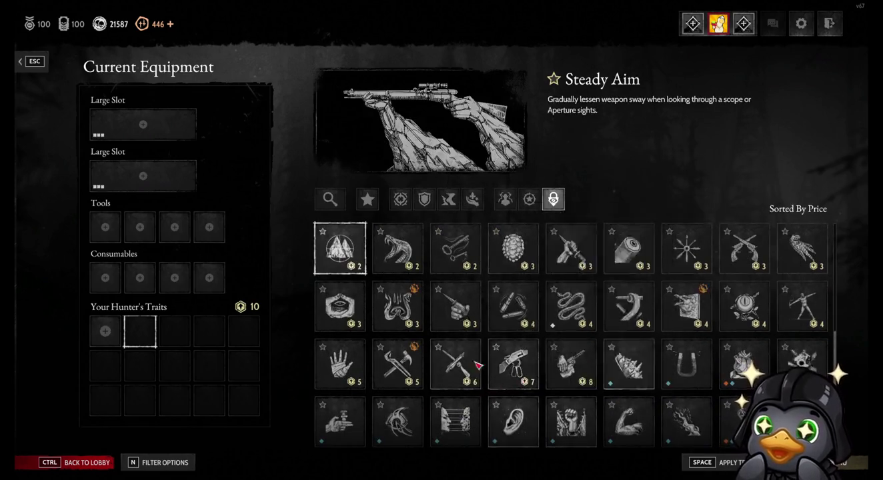
scroll(493, 347, up, 3)
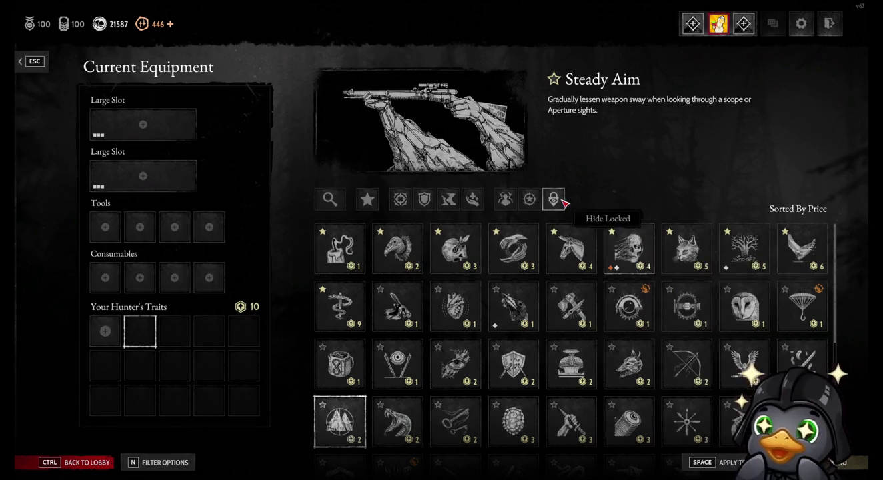
click(368, 199)
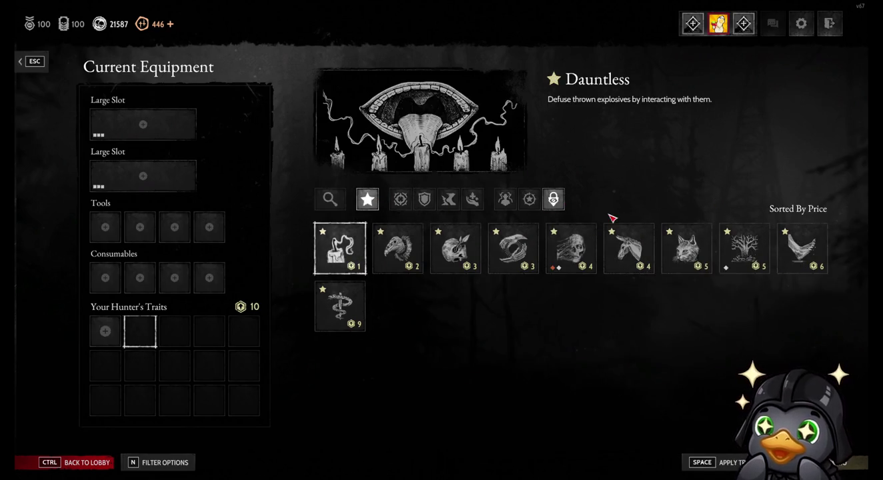
click(559, 200)
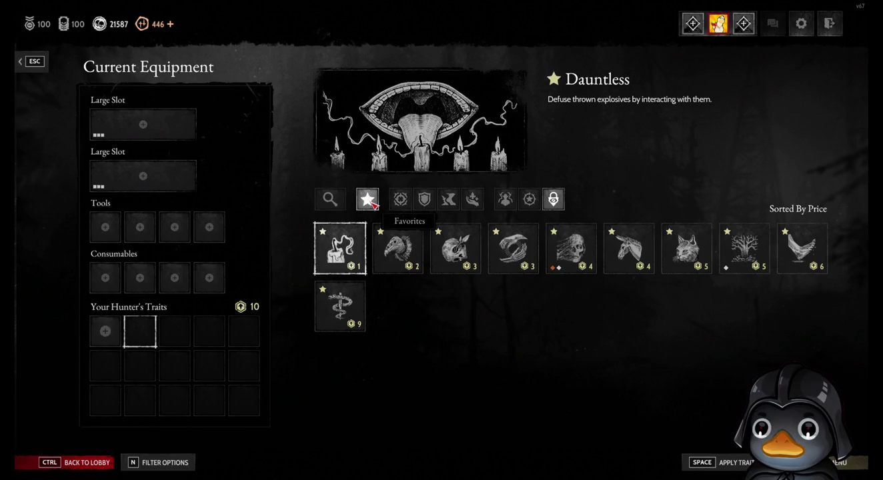
click(368, 200)
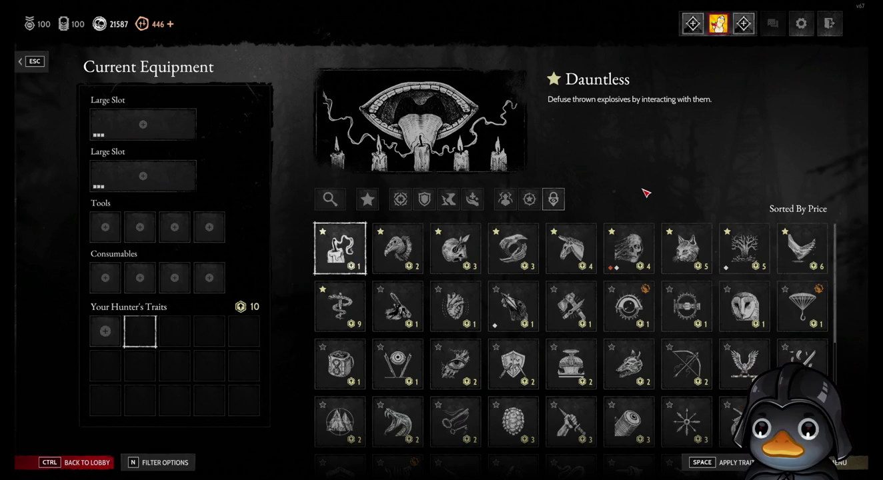
click(110, 287)
click(210, 278)
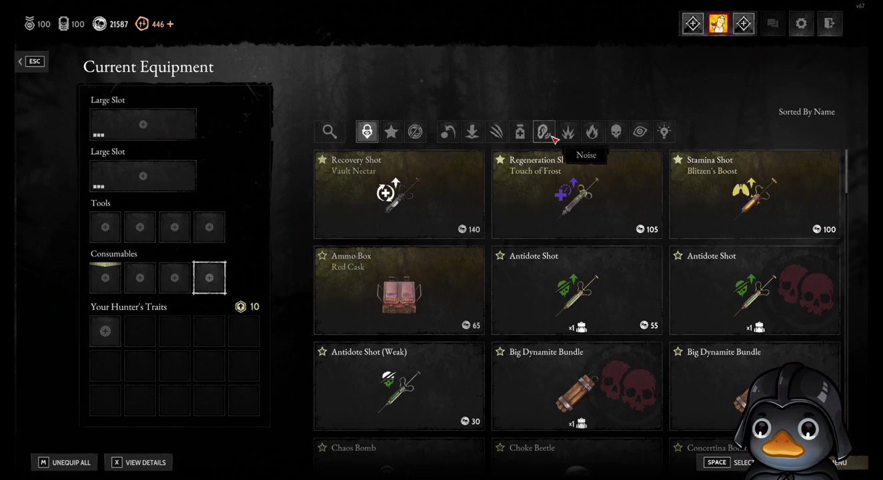
click(544, 133)
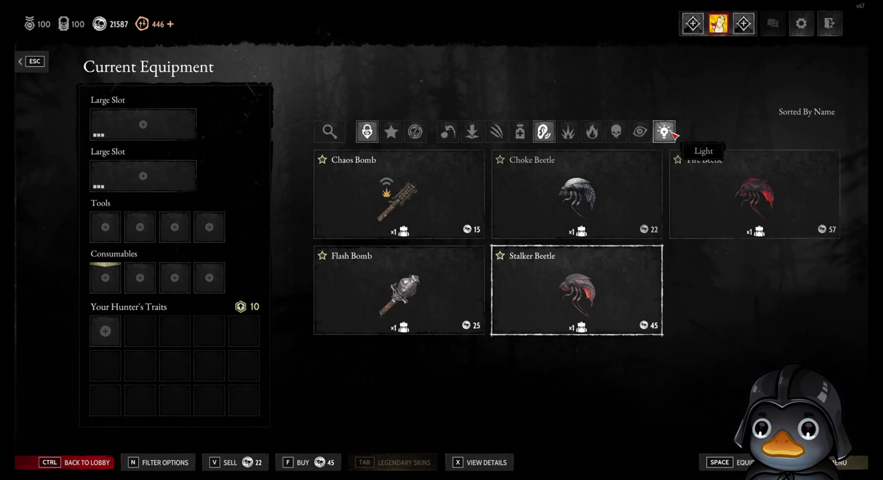
click(544, 131)
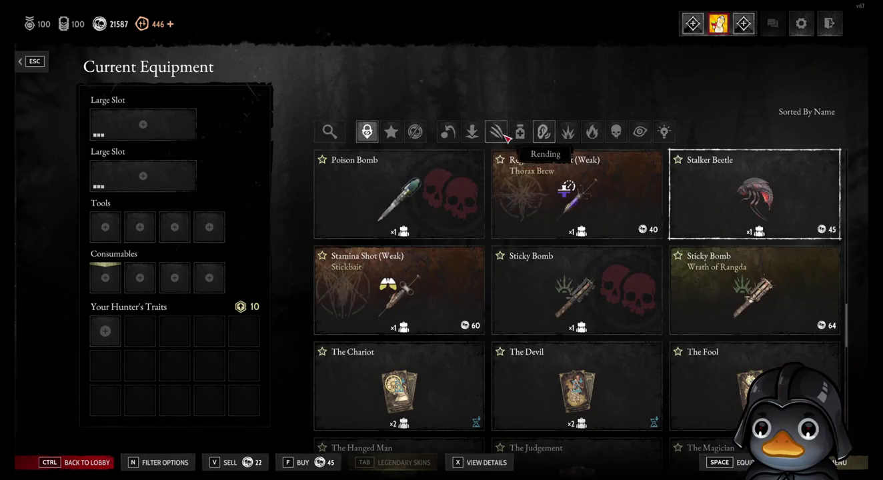
click(447, 131)
click(497, 132)
click(544, 131)
click(592, 131)
click(639, 132)
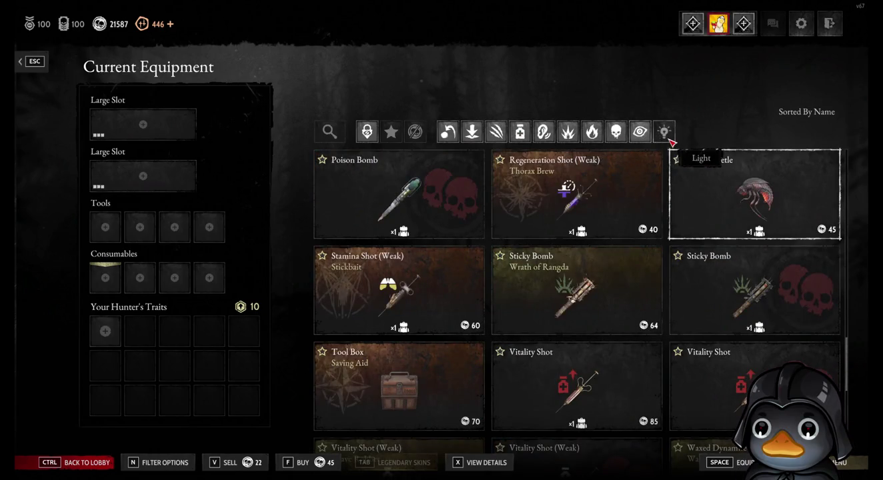
scroll(759, 248, down, 2)
scroll(759, 248, up, 2)
scroll(759, 249, up, 5)
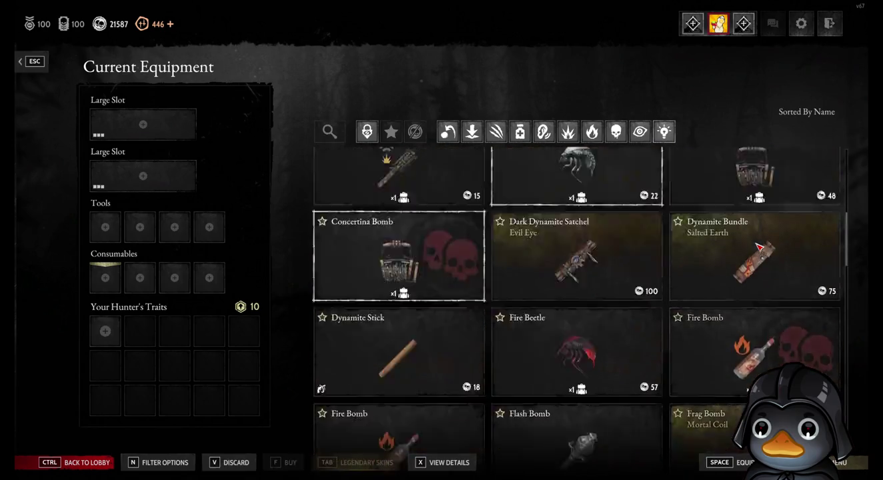
scroll(734, 234, up, 3)
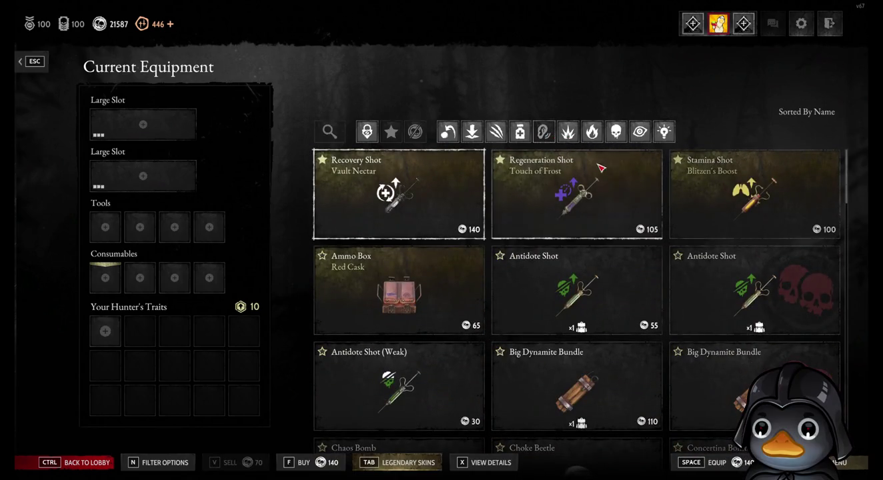
scroll(588, 253, down, 5)
scroll(592, 257, down, 5)
scroll(593, 257, up, 6)
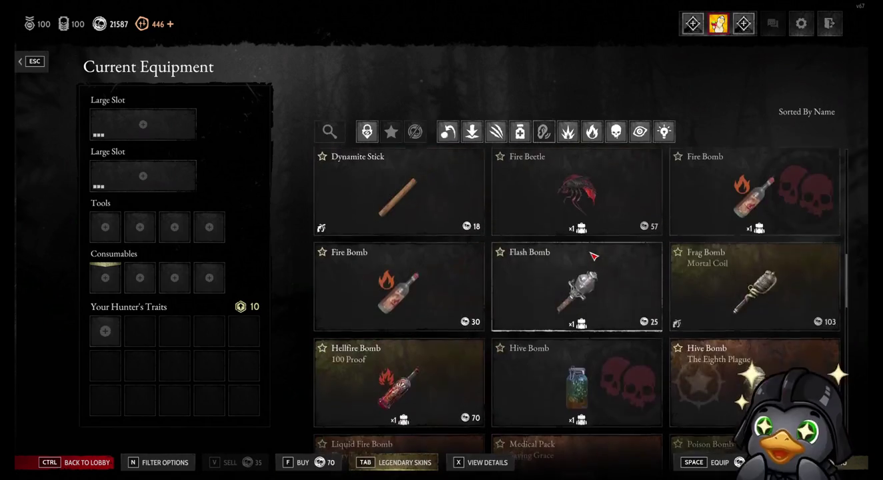
scroll(592, 257, down, 3)
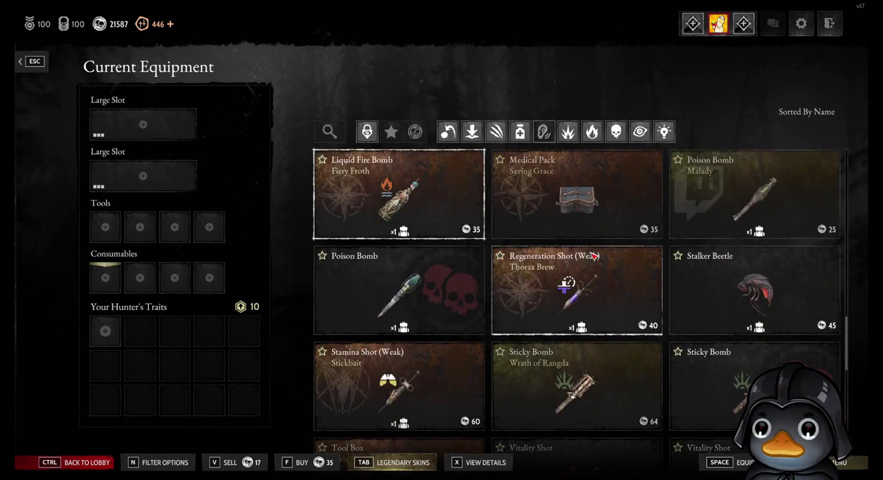
scroll(592, 256, up, 8)
scroll(587, 247, up, 2)
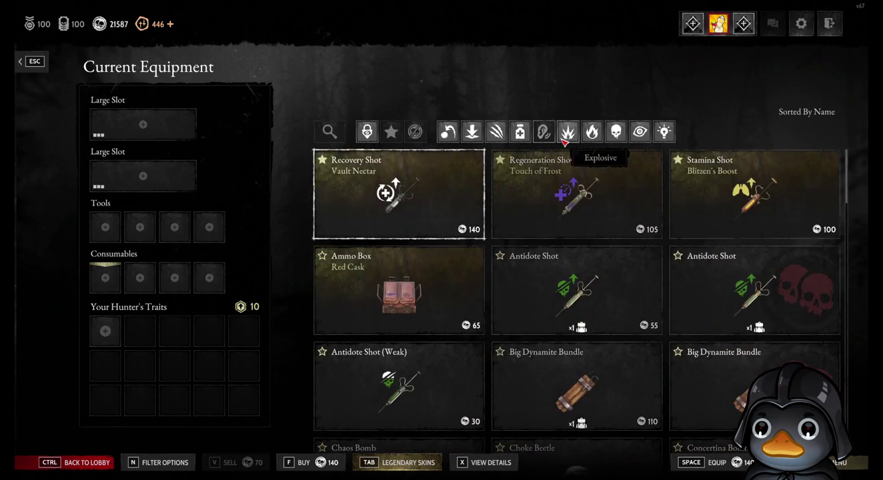
scroll(580, 226, down, 3)
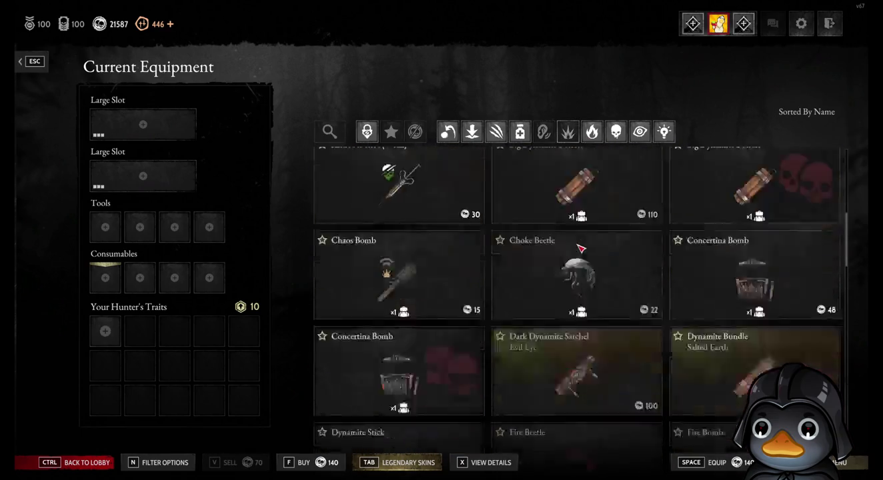
scroll(582, 246, down, 1)
scroll(582, 247, up, 2)
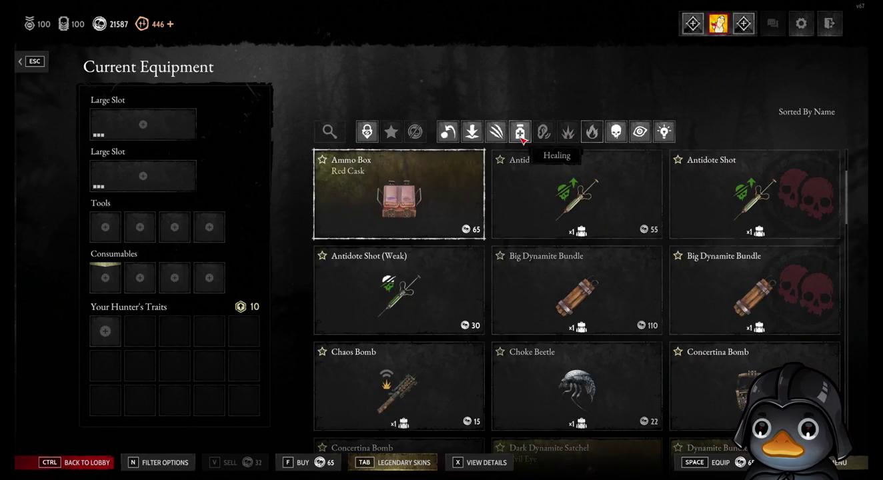
click(472, 132)
scroll(591, 222, down, 5)
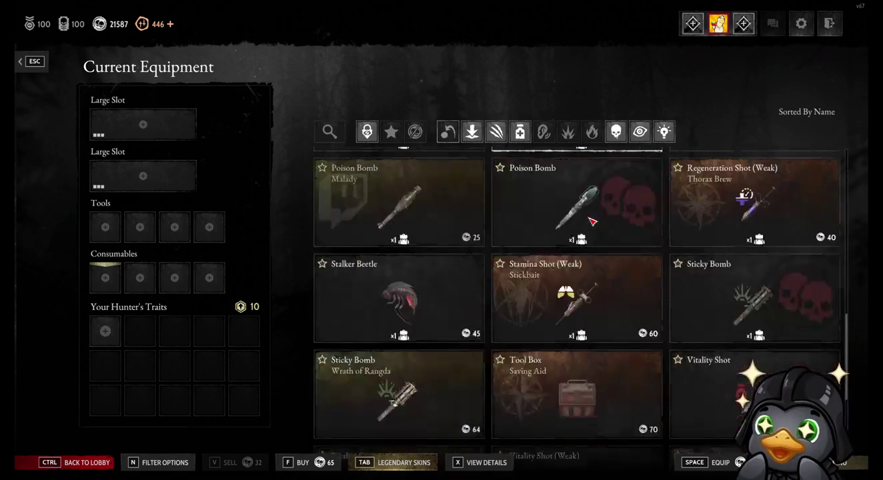
scroll(593, 221, up, 3)
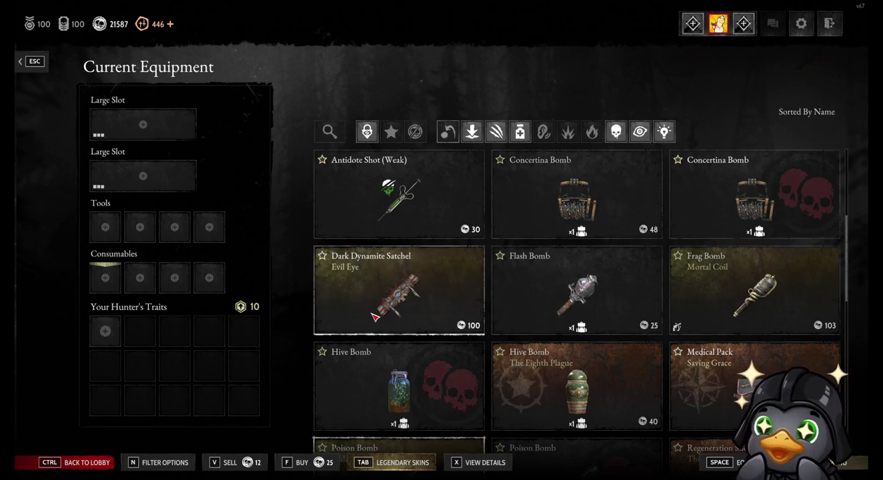
click(473, 132)
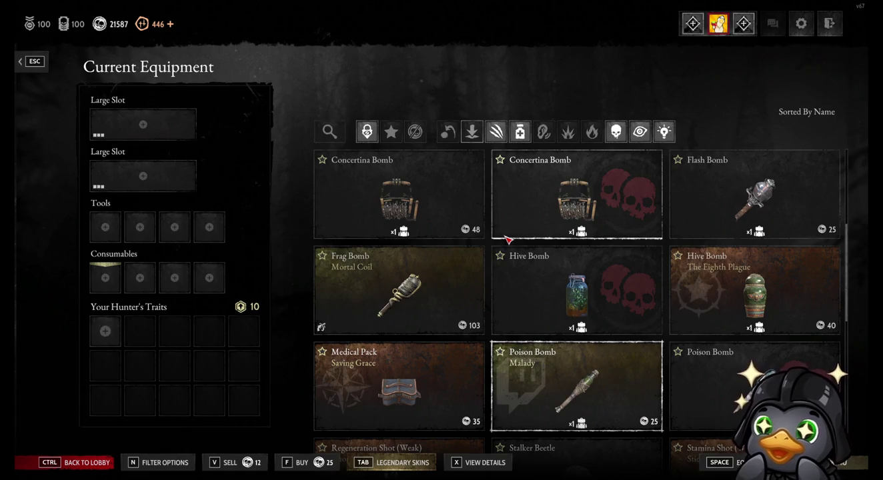
click(139, 330)
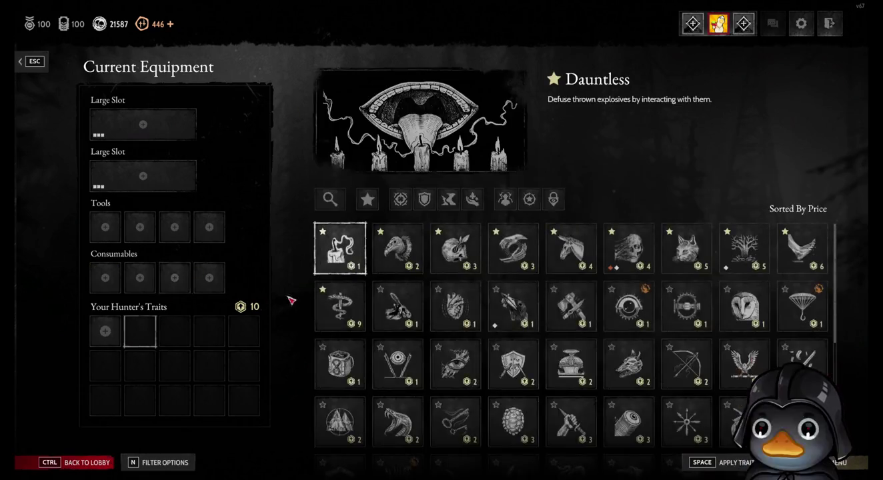
View the trait category legend from the Dauntless trait options, then close both menus.
click(841, 467)
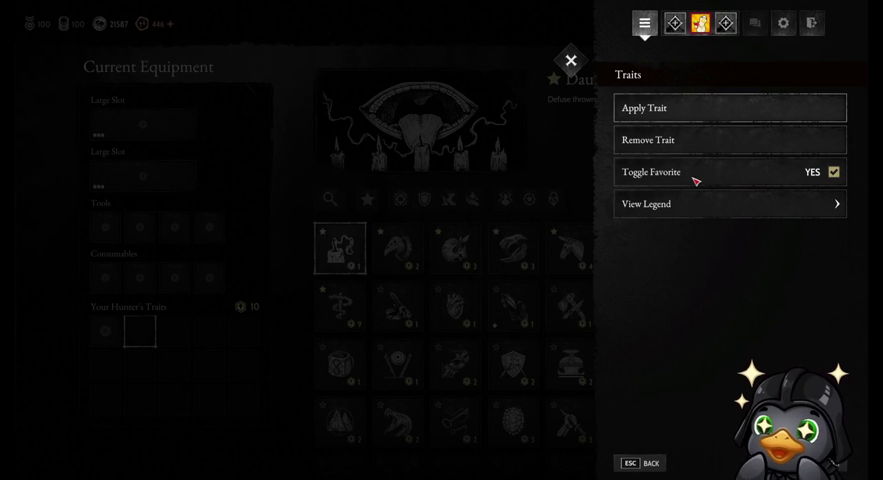
click(693, 213)
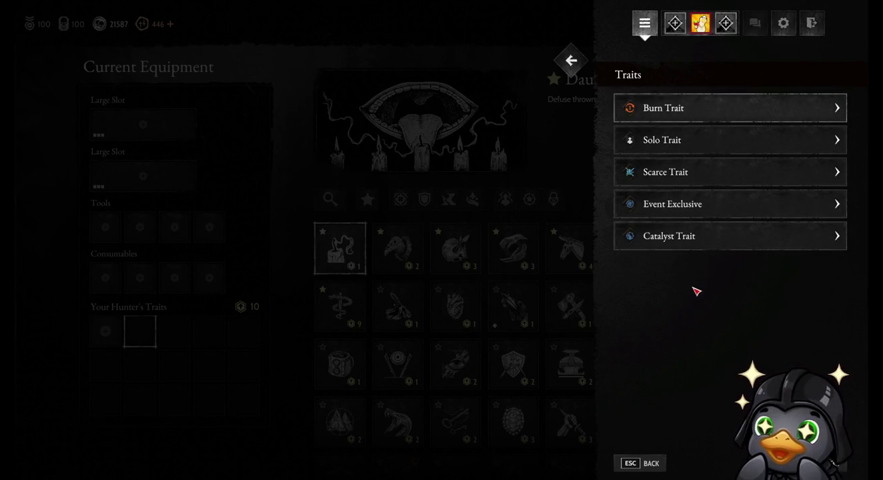
key(Escape)
key(Escape)
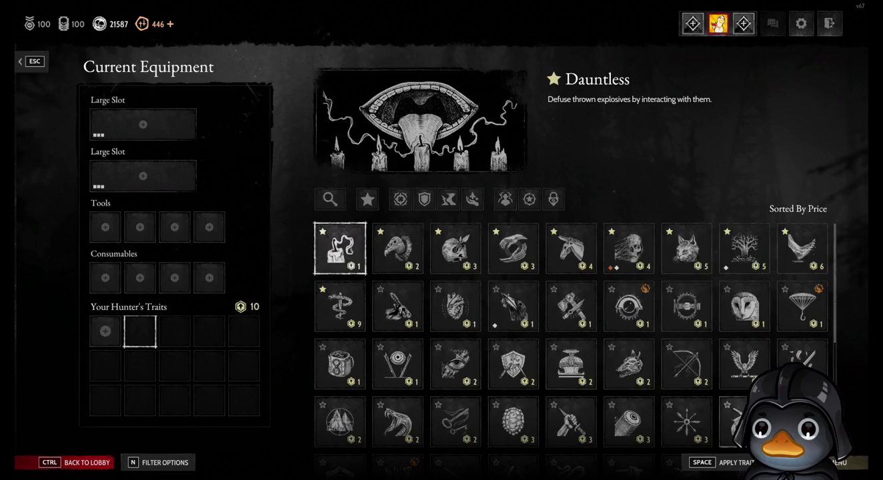
key(Return)
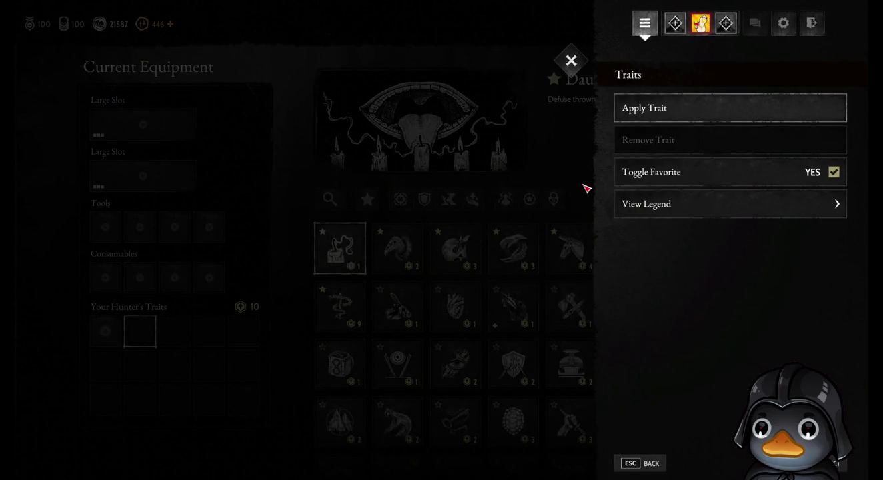
key(Escape)
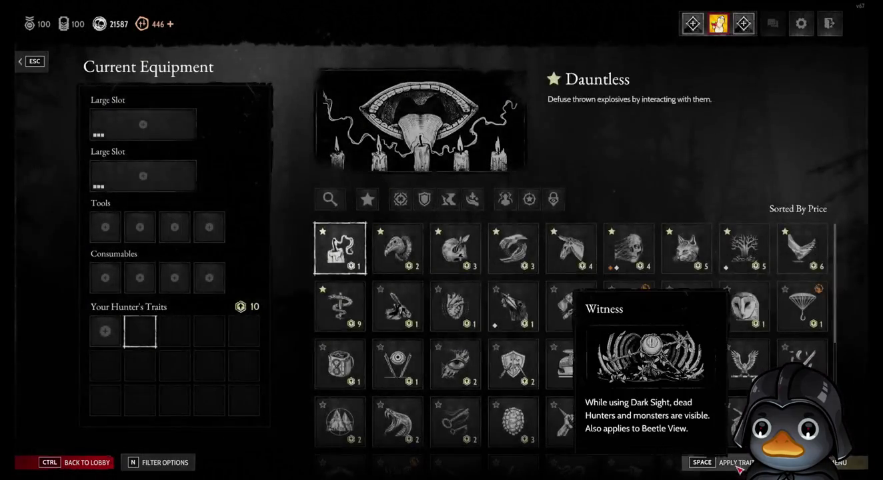
Open Filter Options and sort the traits by rank, lowest first.
click(189, 464)
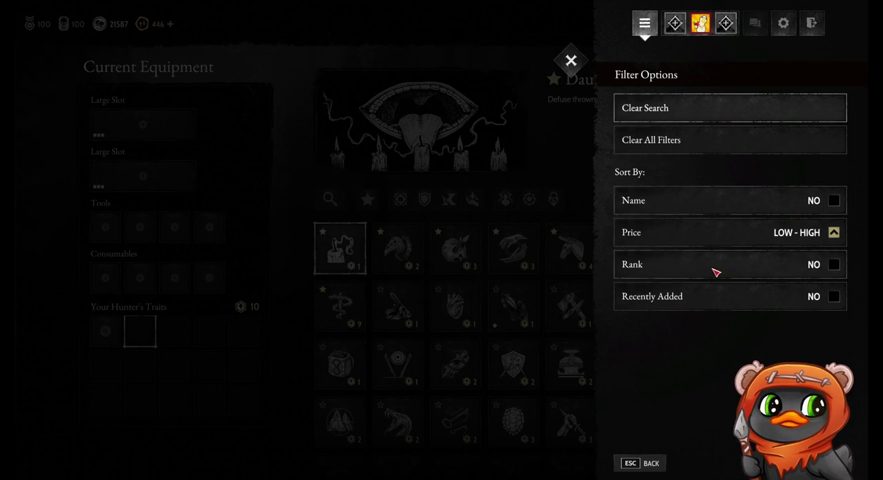
click(827, 265)
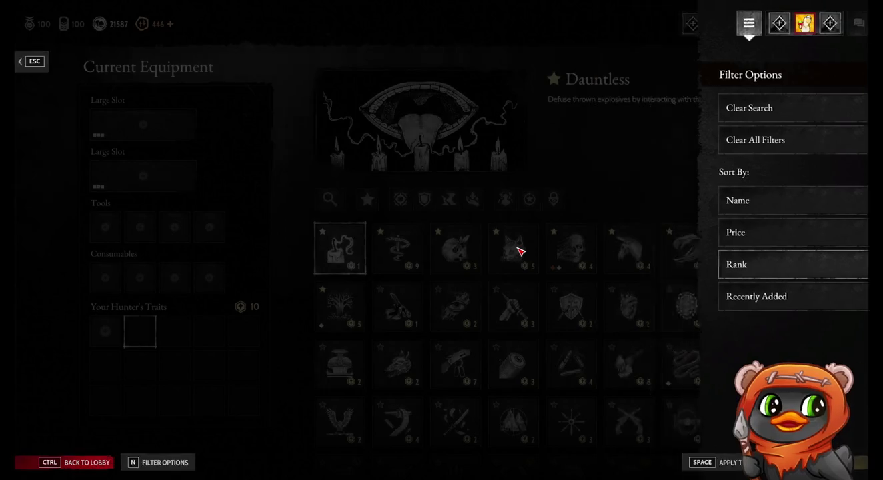
Try rank sorting high-to-low and back, then sort traits by price low-to-high and close options.
key(Escape)
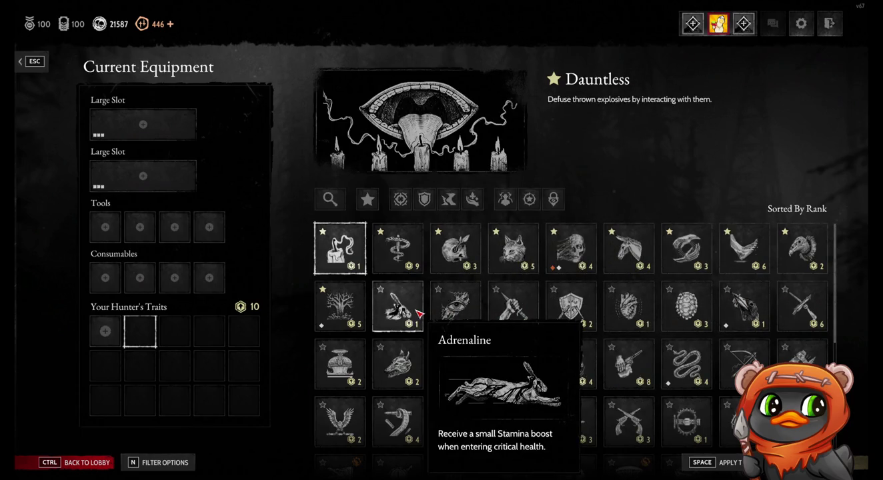
click(171, 472)
click(679, 264)
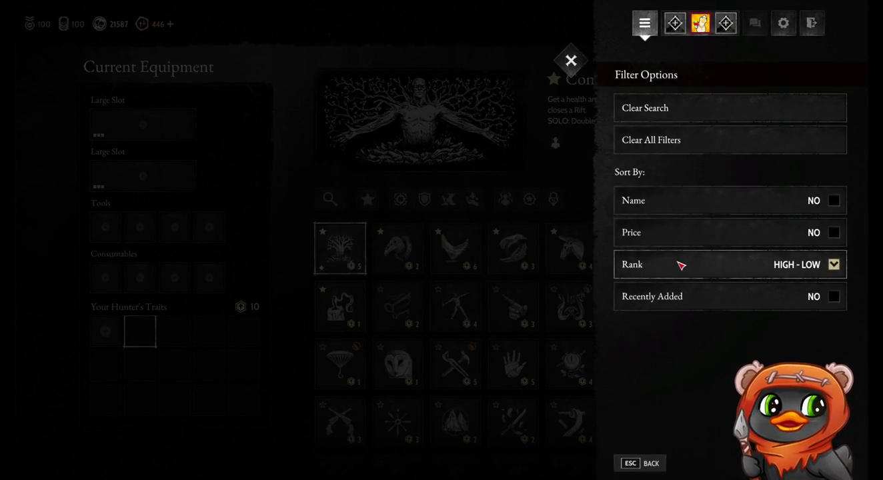
click(679, 265)
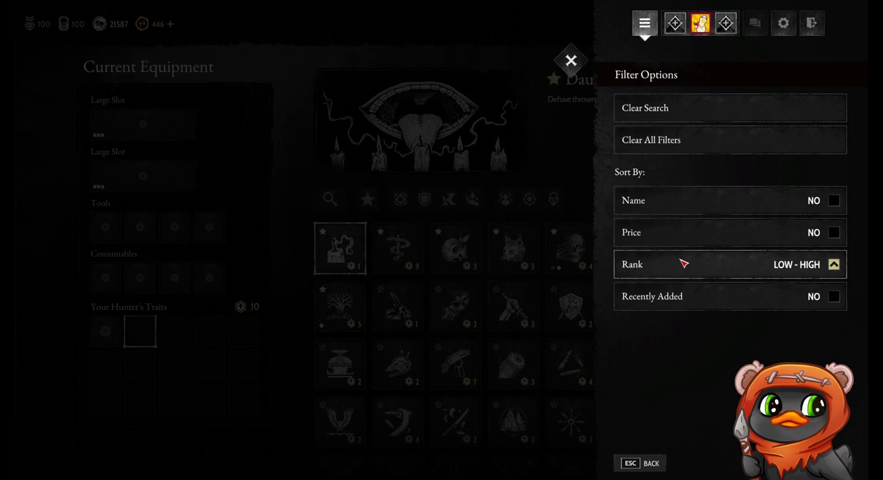
click(698, 244)
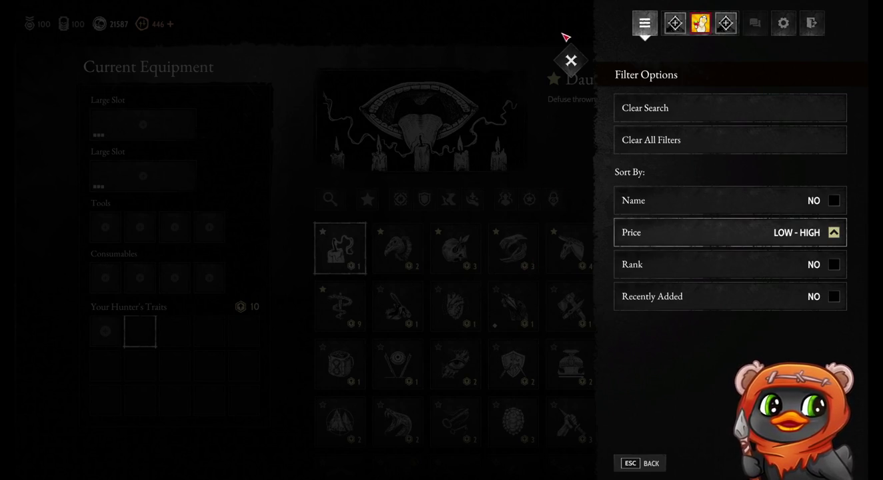
click(571, 60)
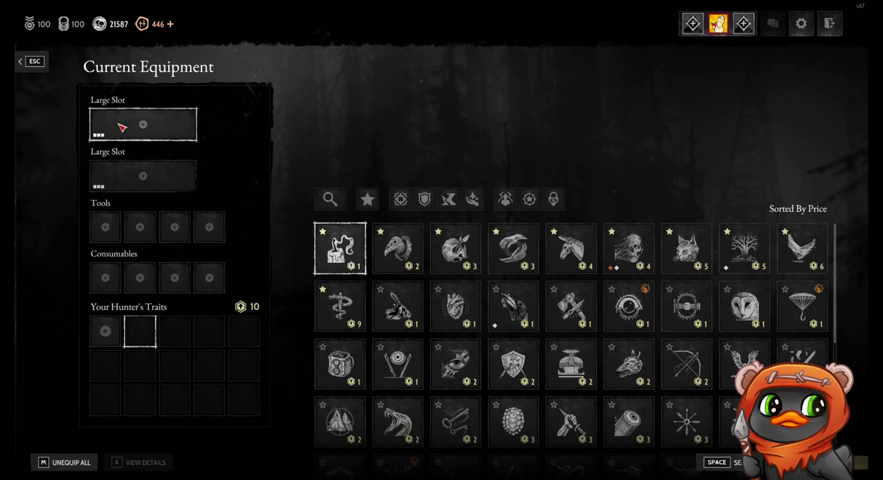
Narrow the first Large Slot weapons to Special, inspect Bomb Launcher details, then open Bloodline rewards.
click(147, 125)
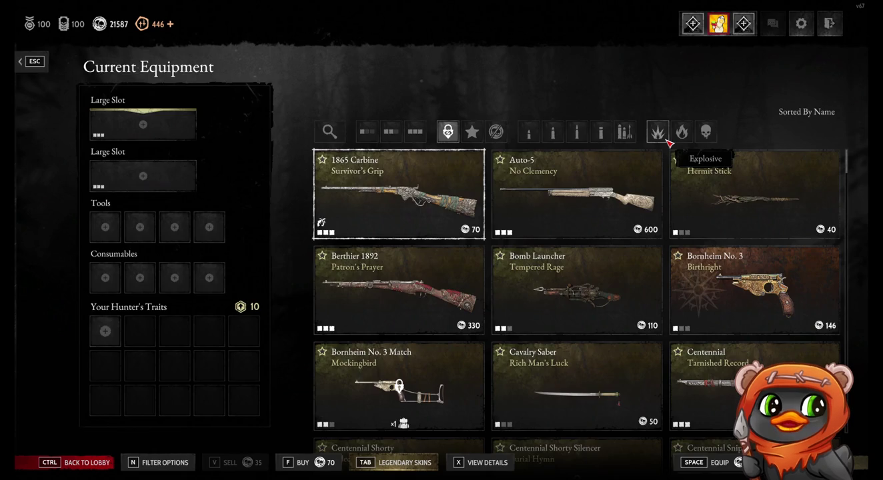
click(630, 136)
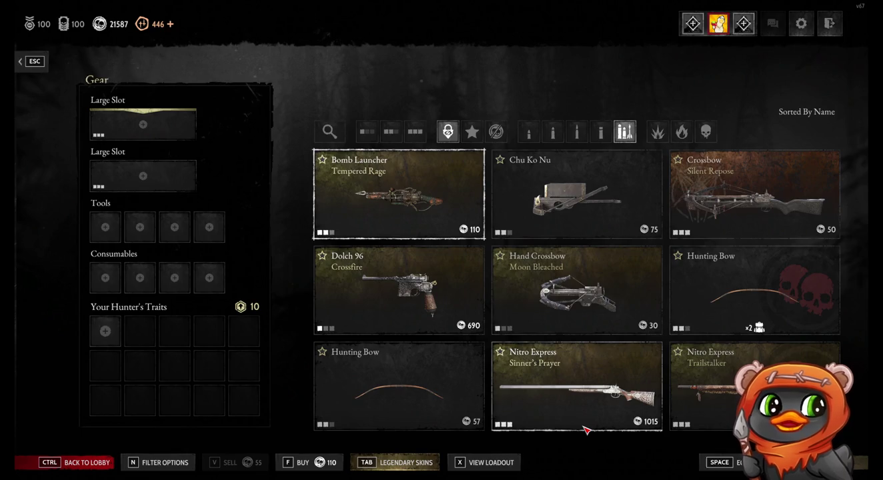
key(x)
key(x)
key(x)
key(x)
key(x)
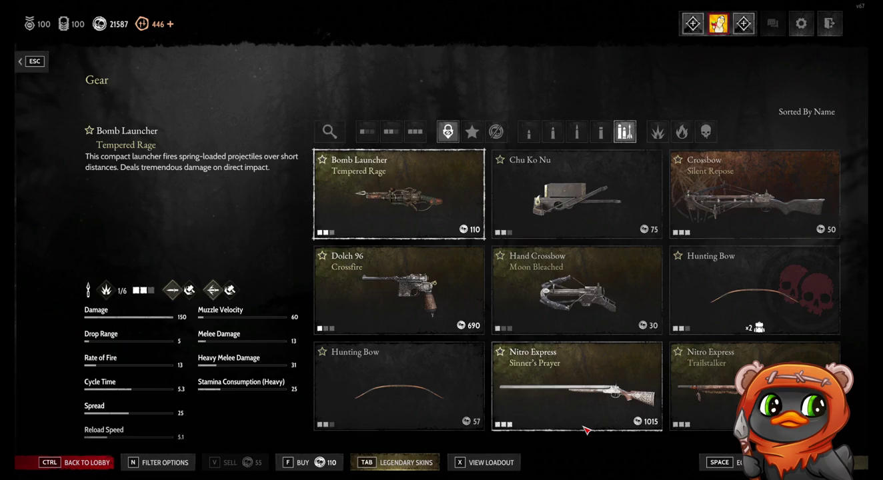
key(x)
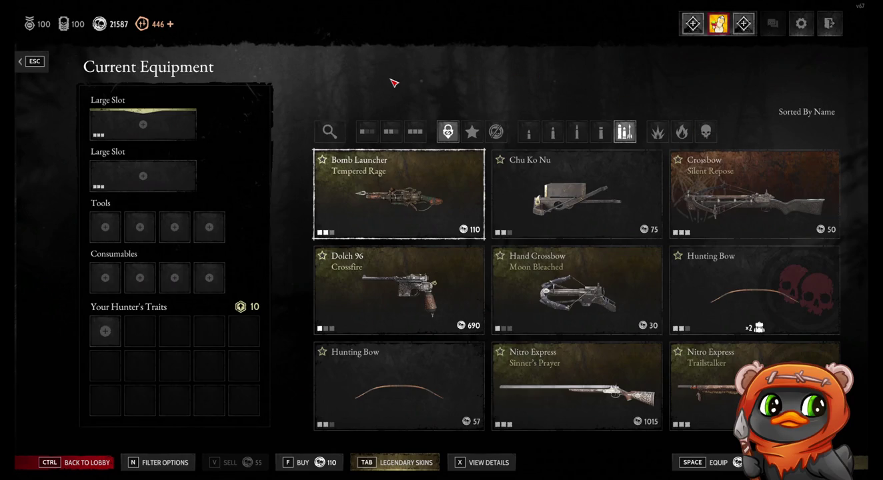
click(65, 24)
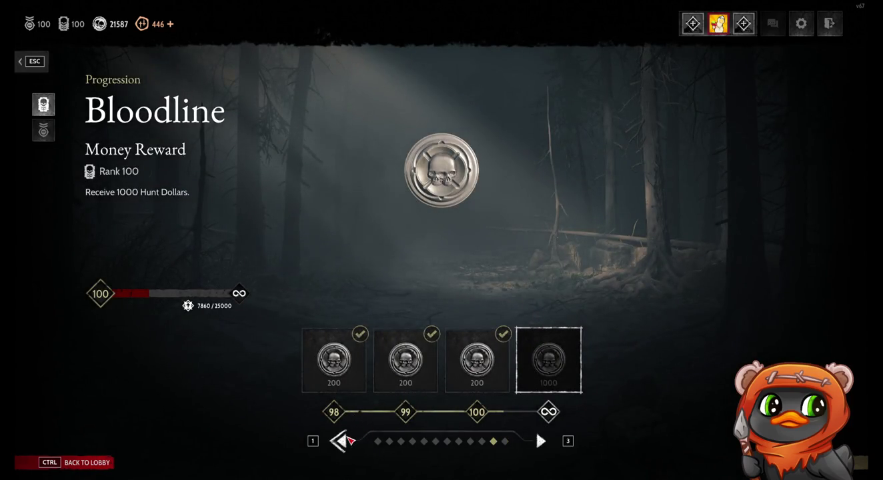
click(348, 439)
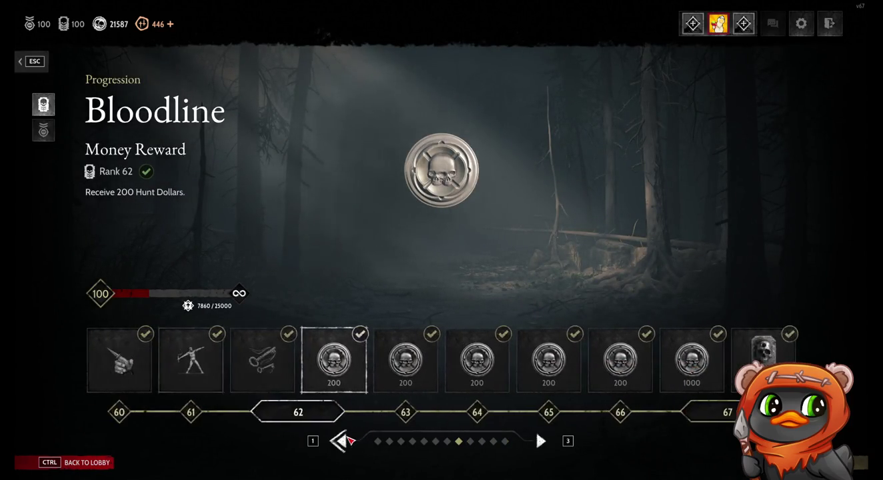
click(348, 439)
click(630, 369)
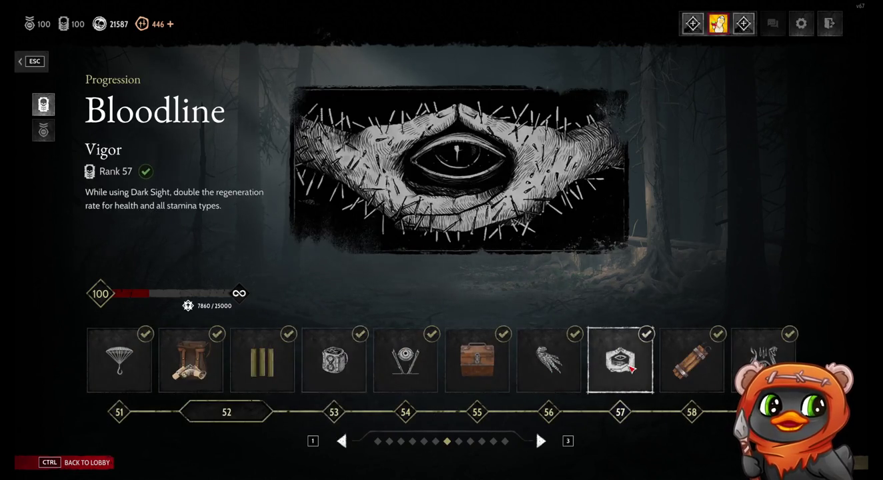
click(548, 361)
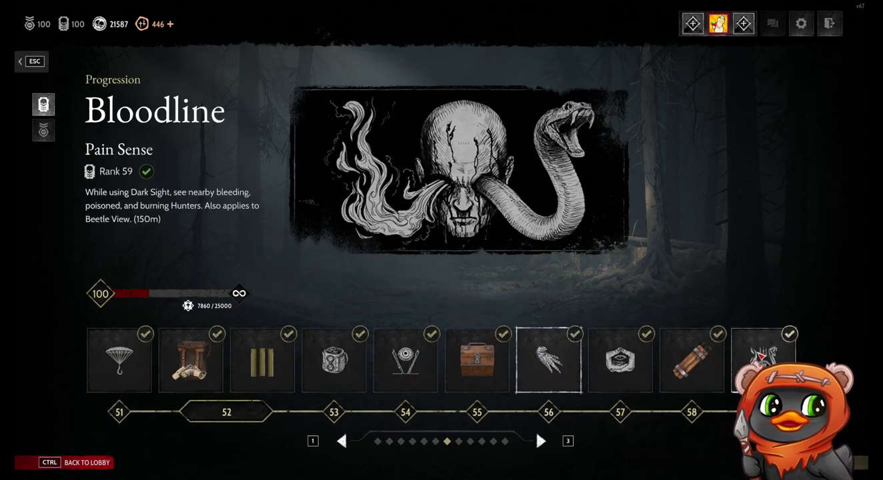
click(352, 366)
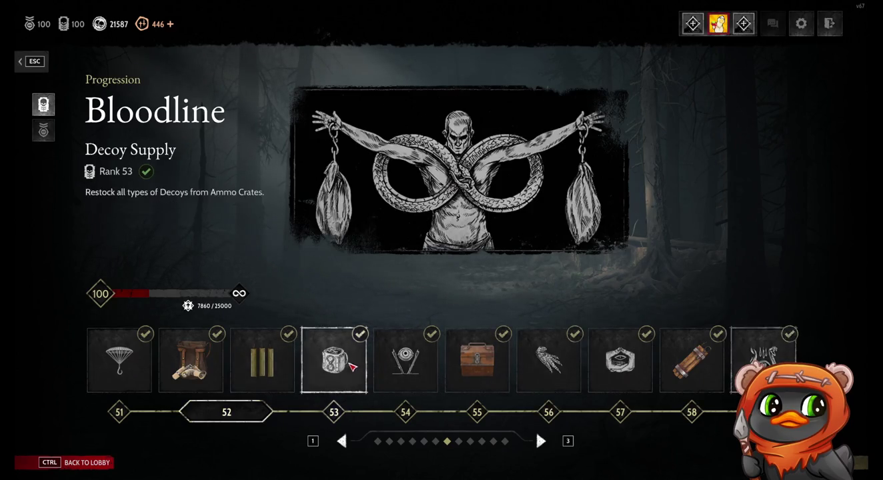
click(405, 361)
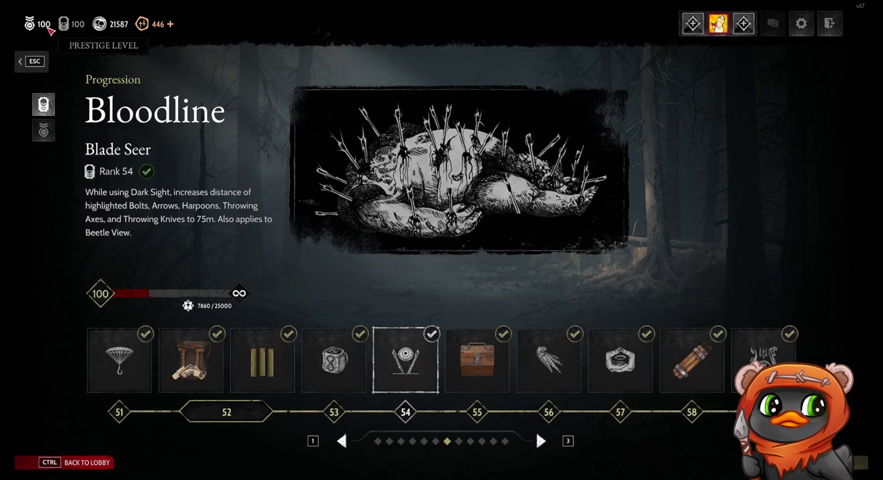
click(31, 61)
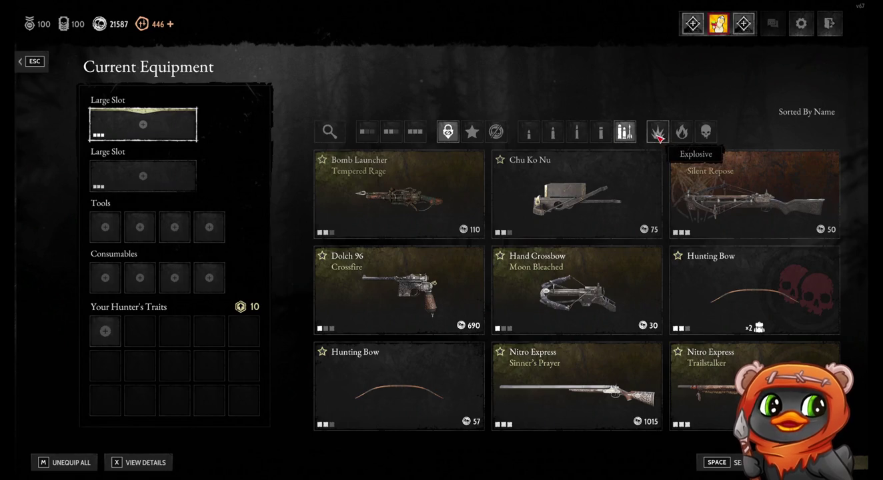
Compare weapons by toggling the Explosive, Fire and Poison ammo filters, then clear them.
click(664, 136)
click(691, 135)
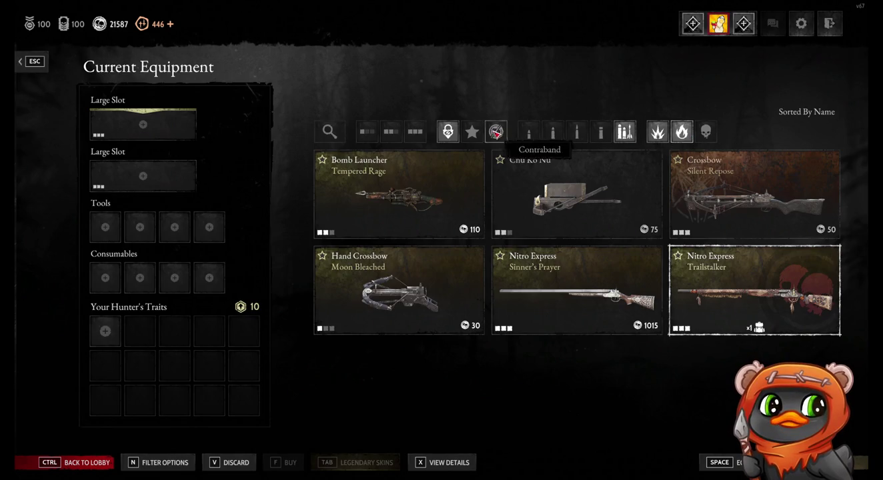
click(662, 135)
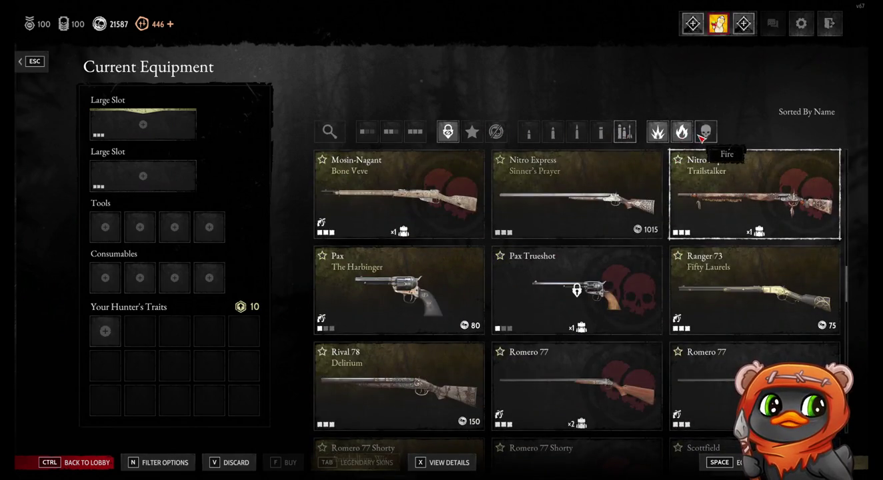
click(683, 135)
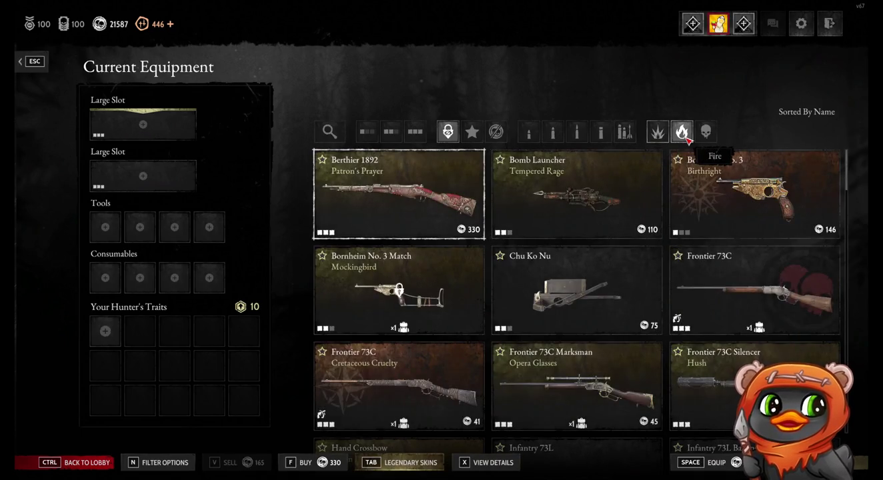
click(706, 133)
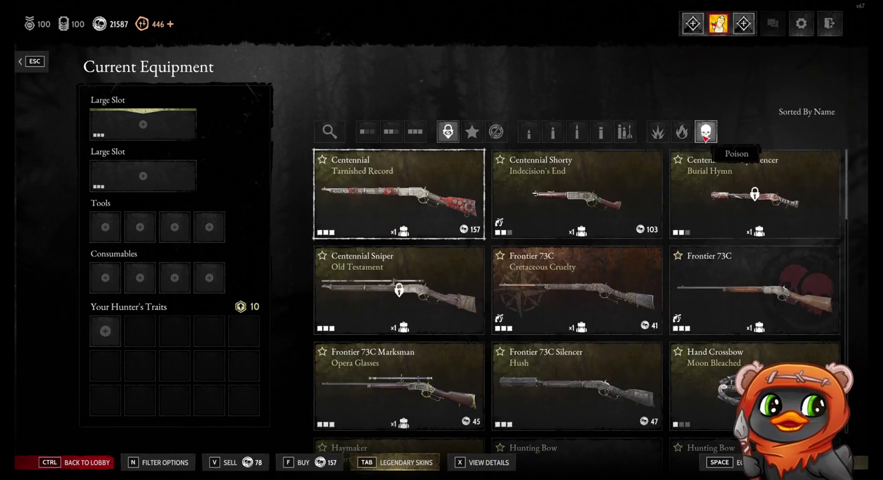
click(706, 132)
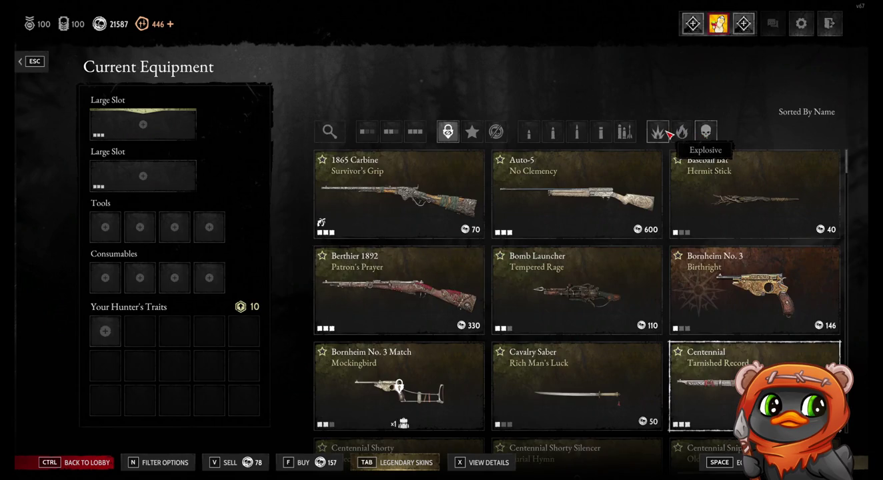
click(658, 132)
click(681, 132)
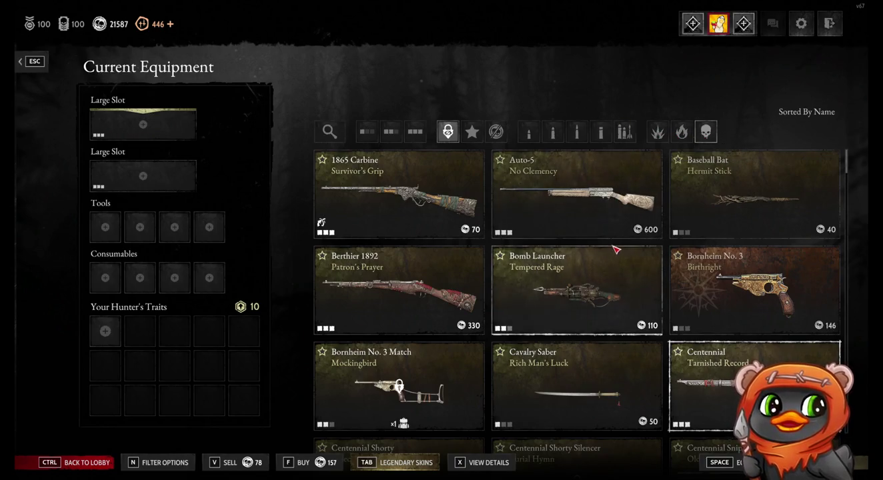
Scroll the weapon list and toggle the Medium ammo filter on and off.
scroll(615, 248, down, 2)
scroll(614, 248, down, 1)
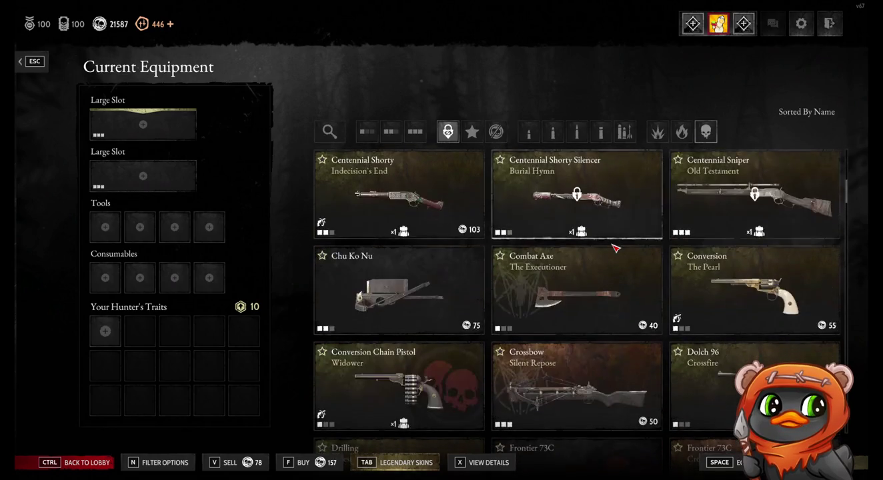
click(551, 131)
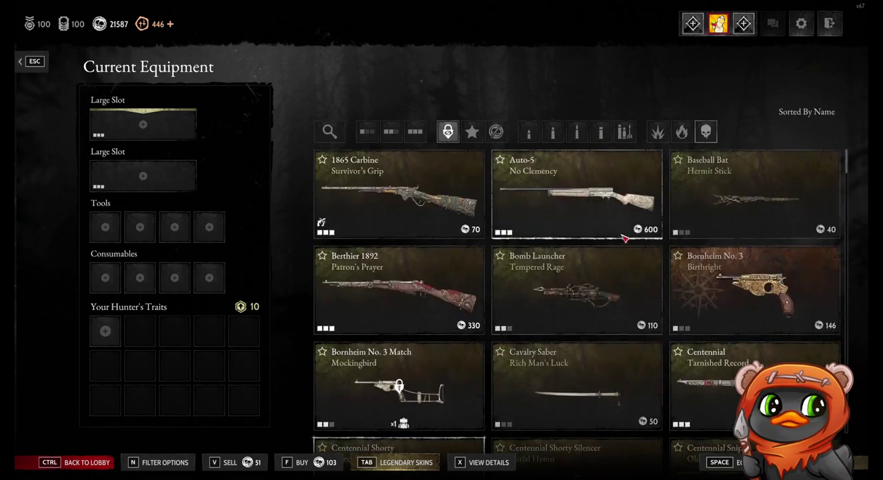
click(552, 133)
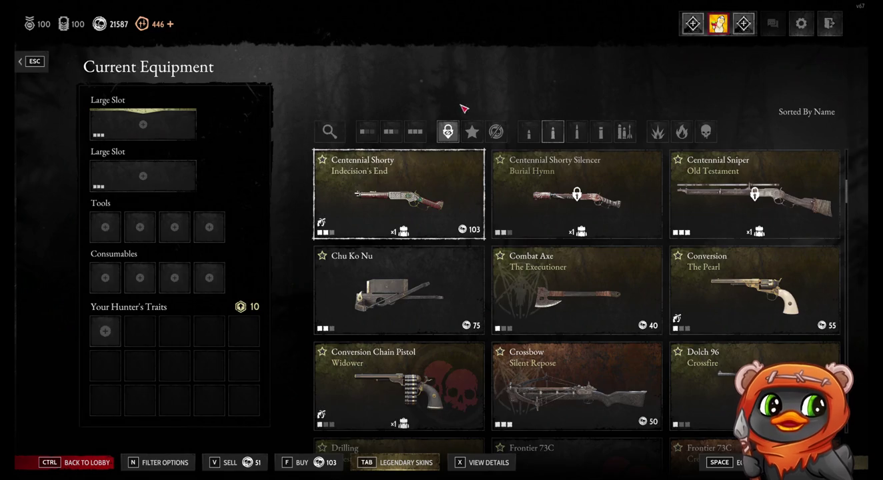
click(339, 136)
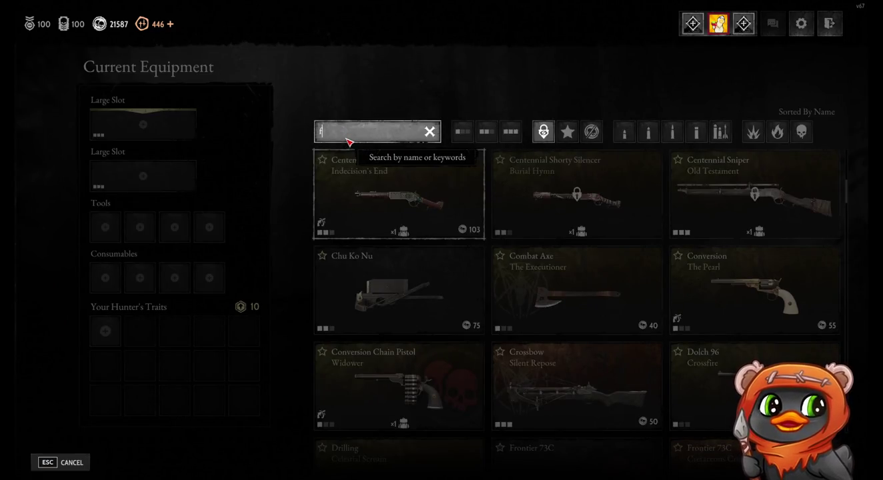
Search the weapons for 'full metal' and scroll through the results.
text(m)
text(fu)
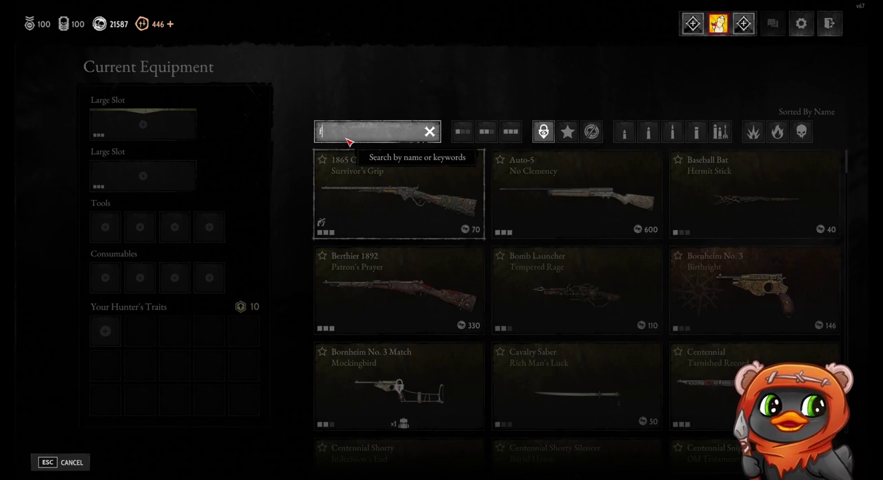
text(llme)
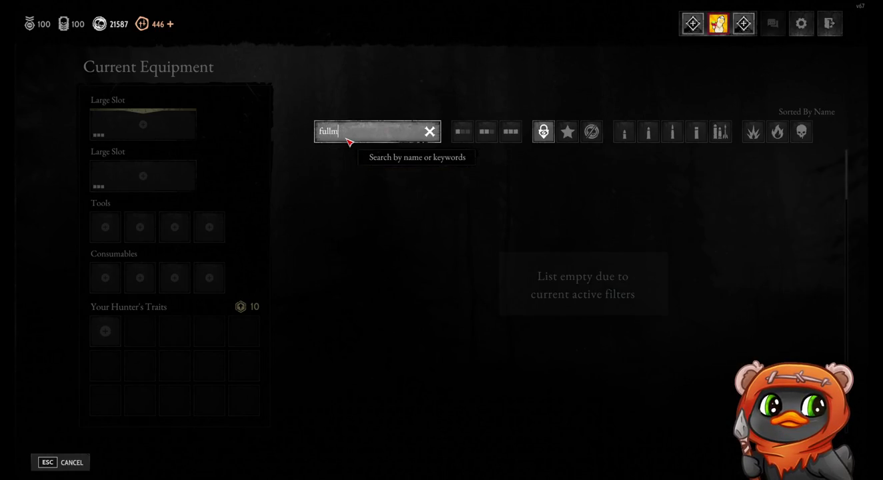
key(BackSpace)
text(m)
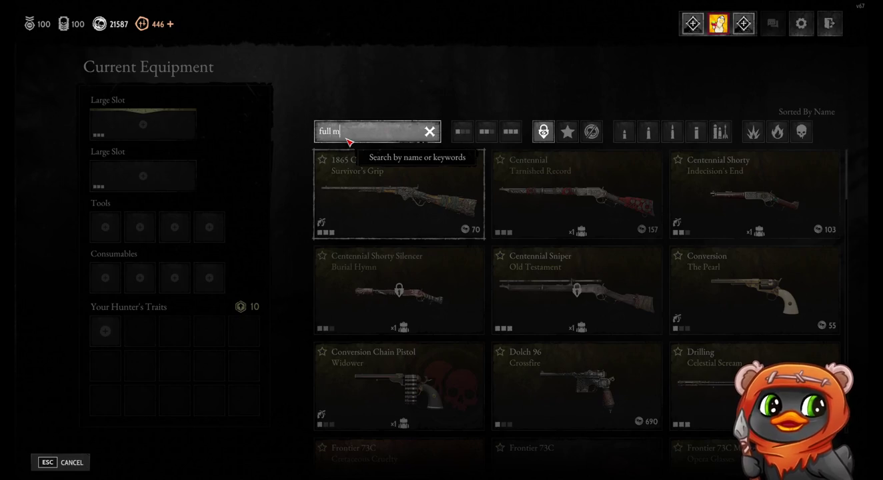
text(etal)
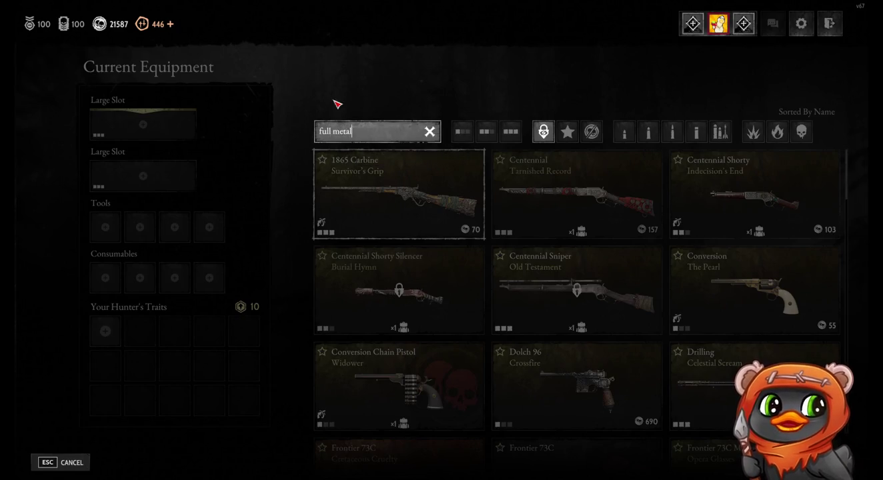
click(400, 144)
scroll(667, 327, down, 4)
scroll(668, 327, down, 1)
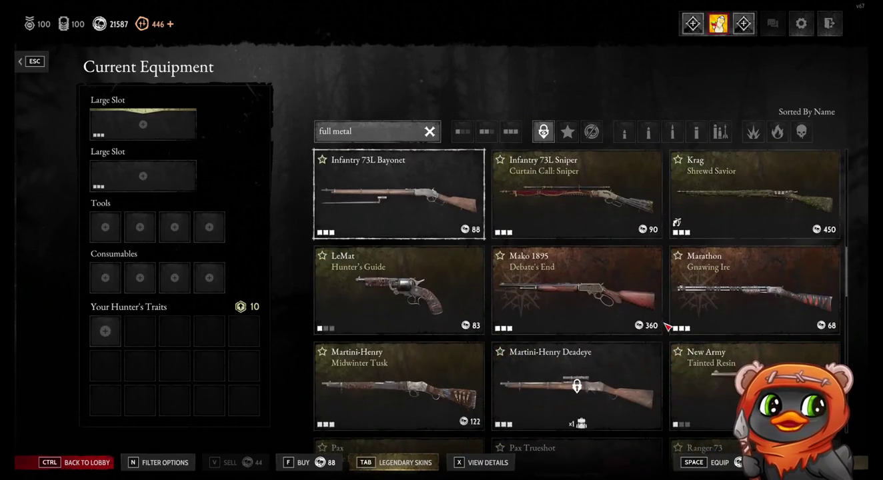
scroll(668, 326, down, 4)
scroll(668, 324, down, 1)
scroll(668, 324, down, 3)
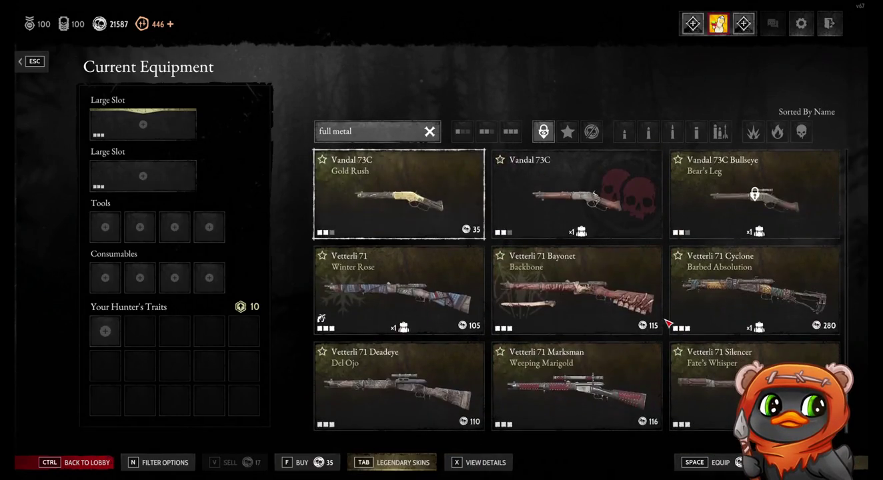
Search for 'high', then clear the search and scroll back to the top.
click(340, 133)
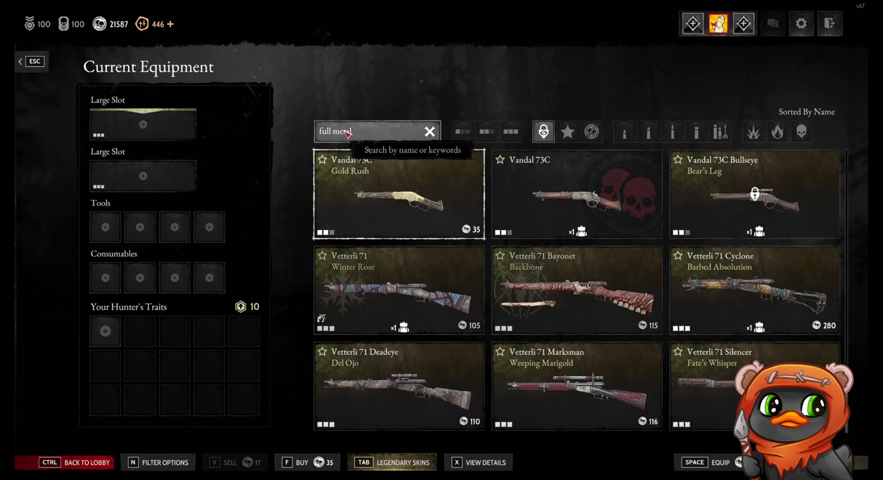
text(high)
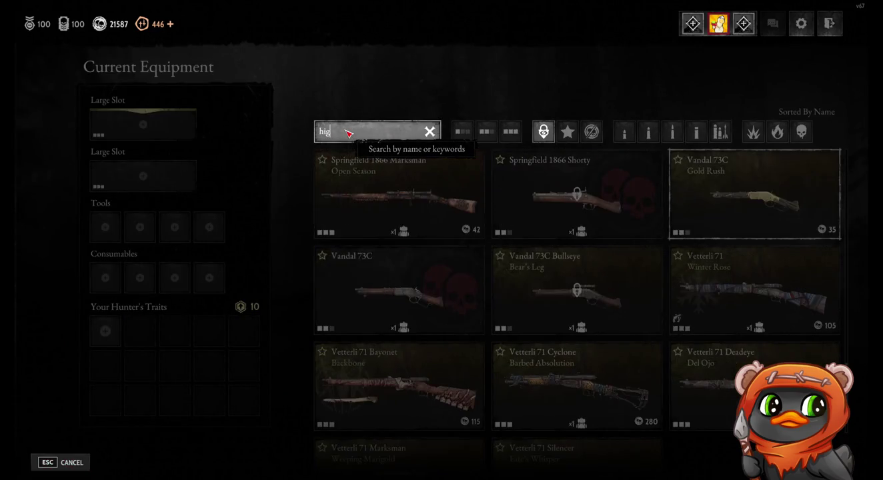
click(451, 106)
scroll(372, 280, up, 5)
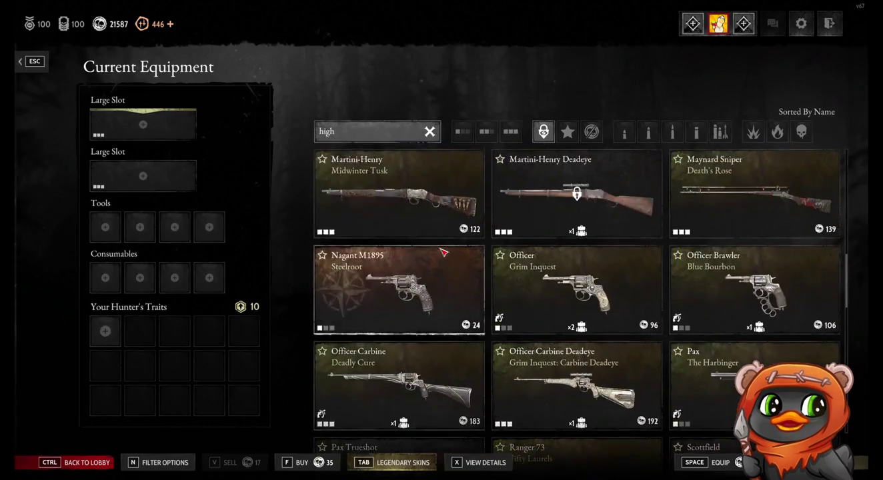
click(430, 131)
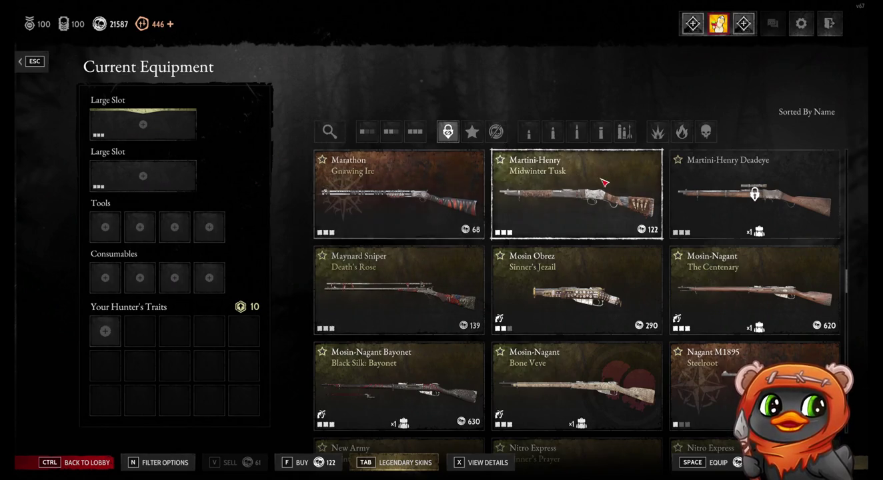
scroll(668, 300, up, 10)
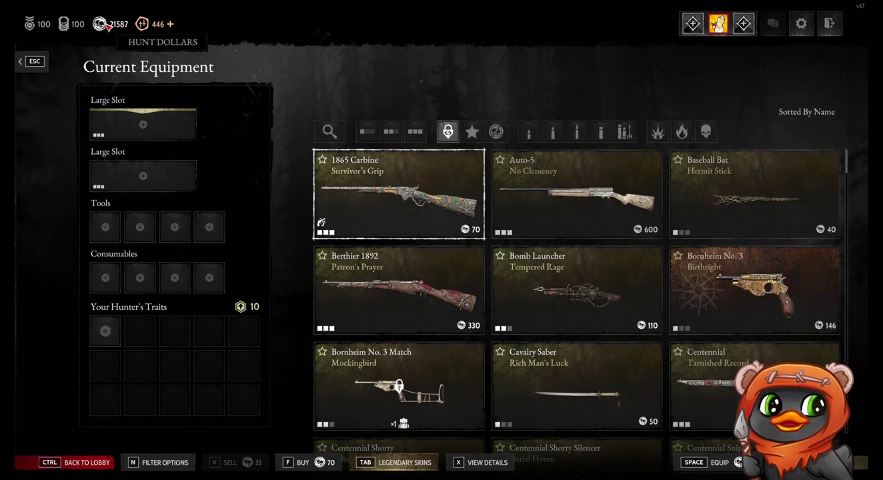
Back out of Current Equipment and Hunter Details to the Play lobby.
click(44, 66)
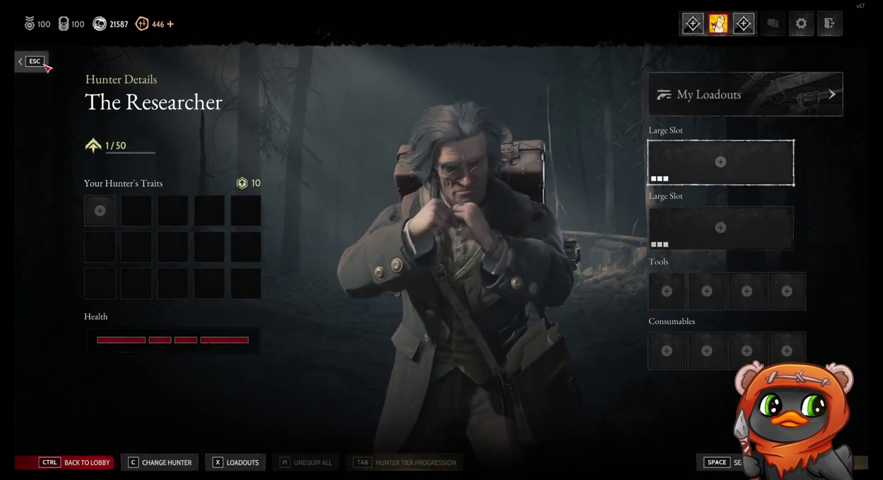
click(46, 68)
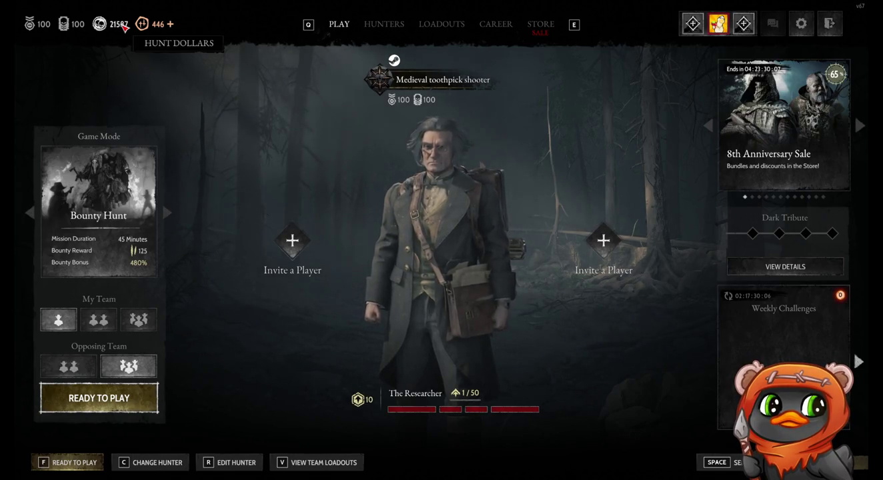
Visit the Hunters roster, Bloodline, Prestige and Blood Bonds store, returning to the Play lobby.
click(380, 27)
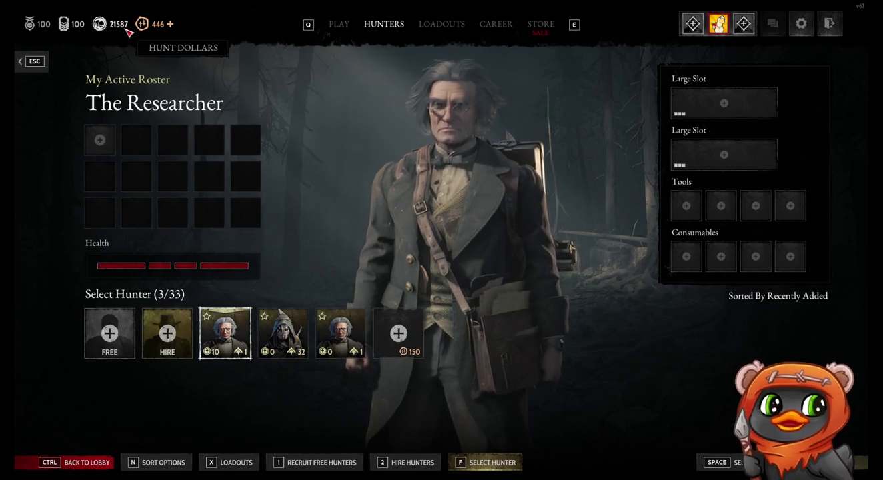
click(340, 28)
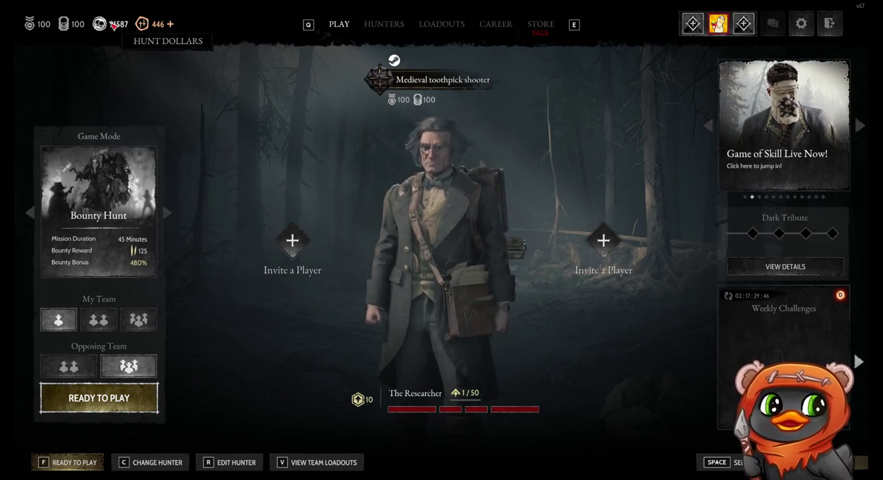
click(65, 28)
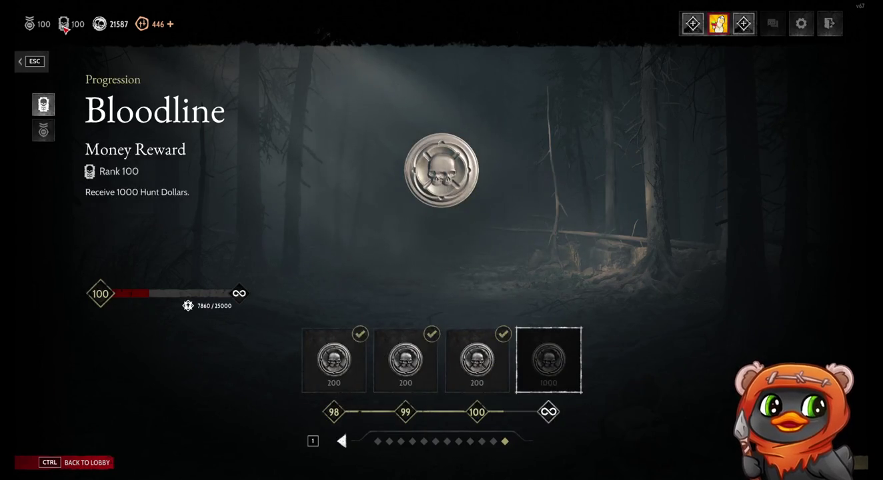
click(34, 61)
click(29, 24)
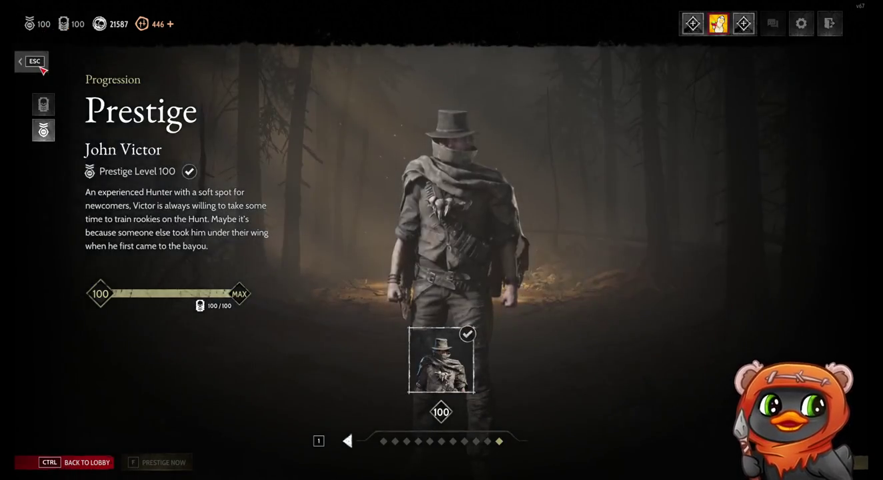
click(37, 64)
click(142, 24)
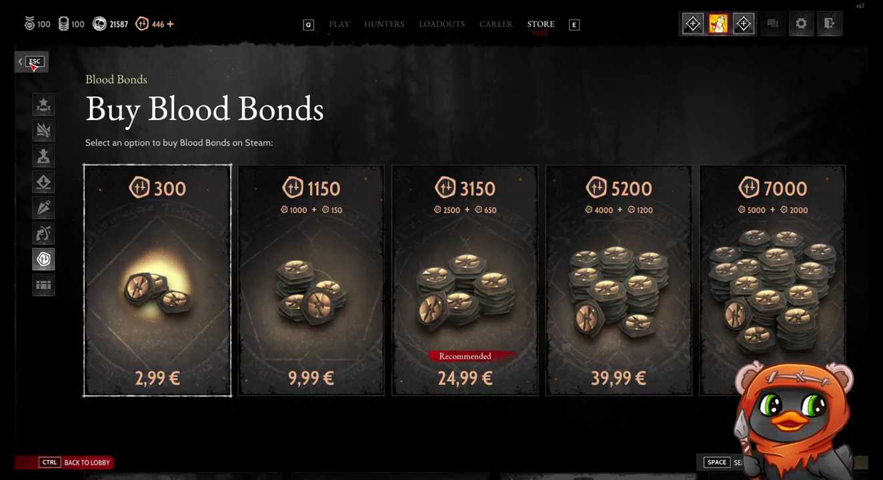
click(33, 64)
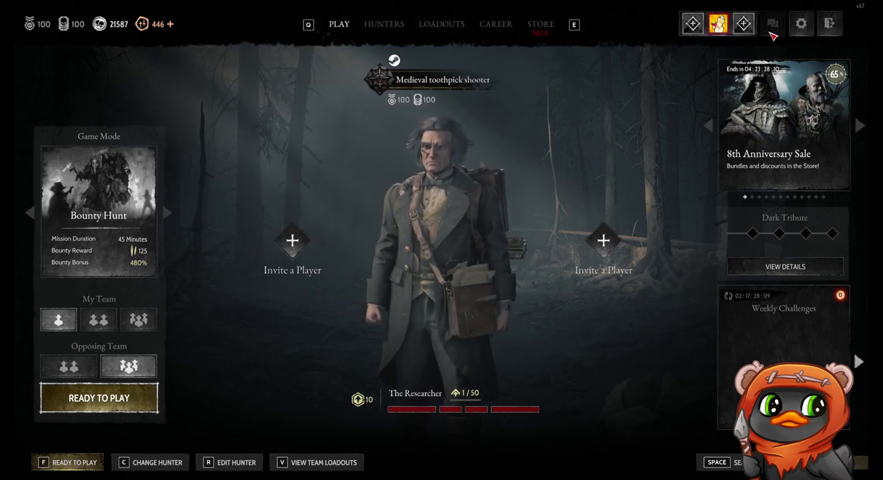
Quit Hunt: Showdown from the exit icon and confirm with YES.
click(829, 25)
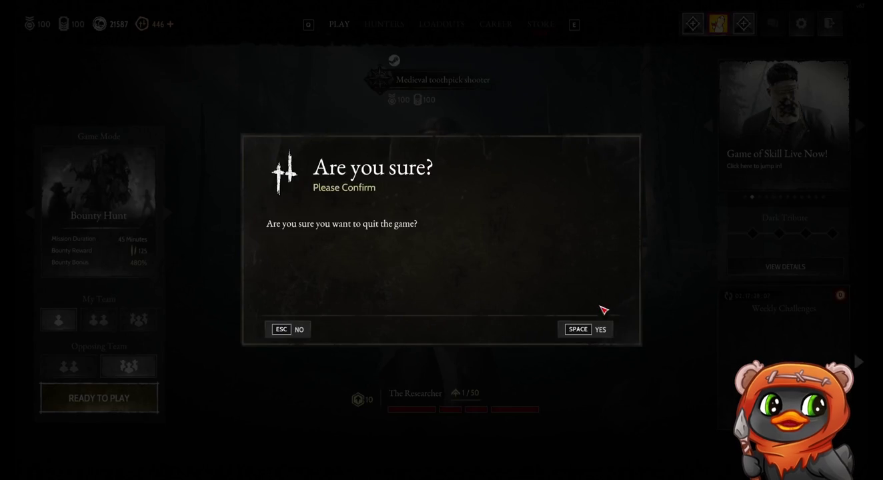
click(608, 328)
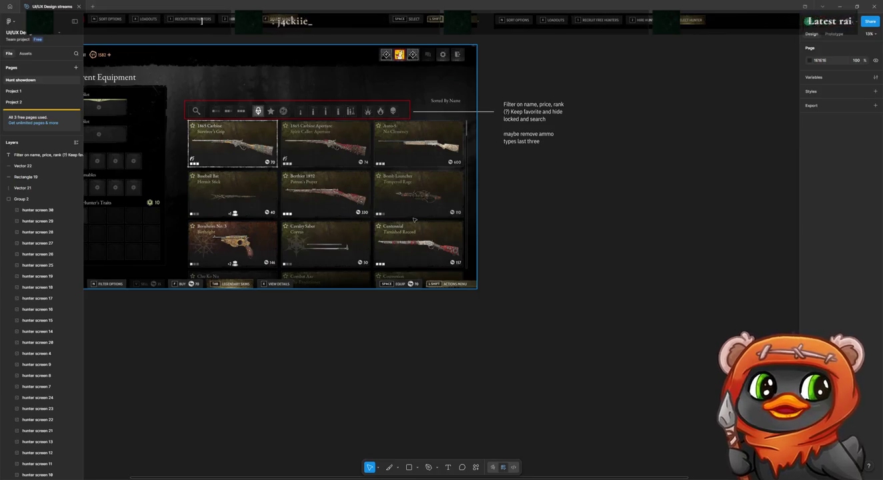
Place a copy of the traits screenshot below the equipment screen, scaled up to 9683×5534.
scroll(493, 231, down, 3)
scroll(533, 240, down, 2)
scroll(558, 248, up, 1)
scroll(508, 378, up, 3)
scroll(509, 378, up, 2)
scroll(496, 359, up, 3)
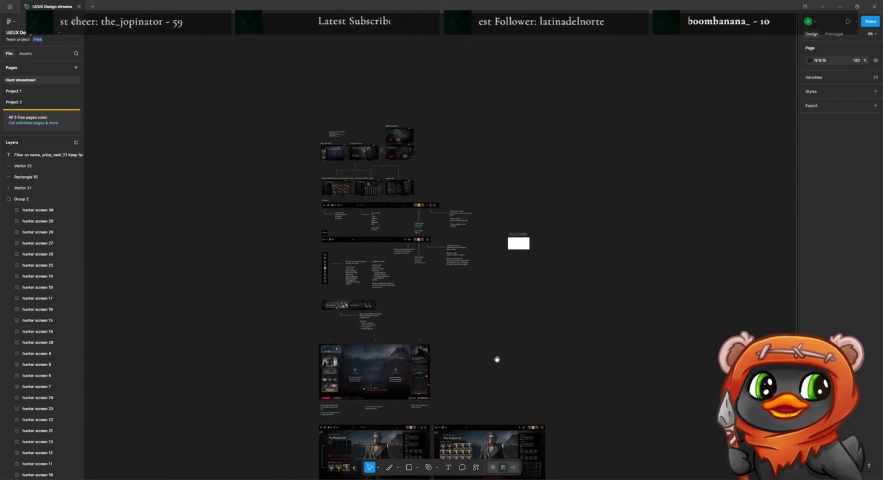
click(374, 192)
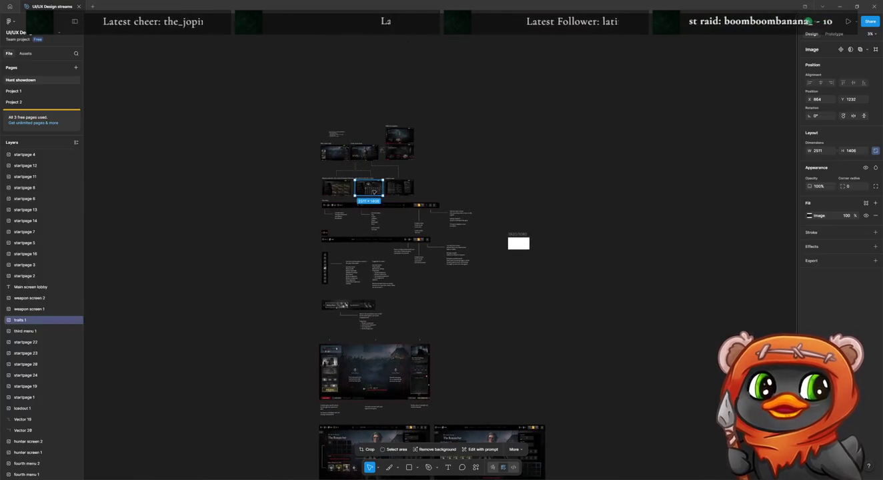
drag(455, 263, 338, 311)
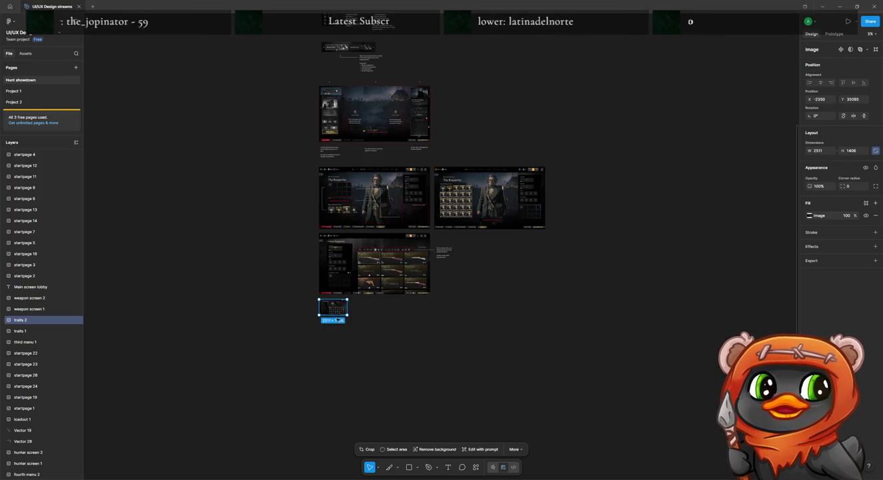
mouse_move(346, 315)
mouse_down()
mouse_move(419, 374)
mouse_move(406, 362)
mouse_move(416, 360)
mouse_up()
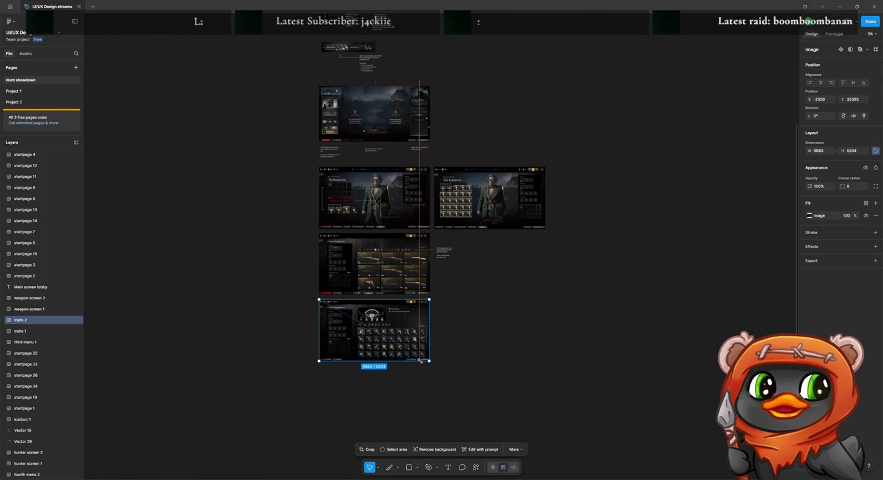
click(506, 356)
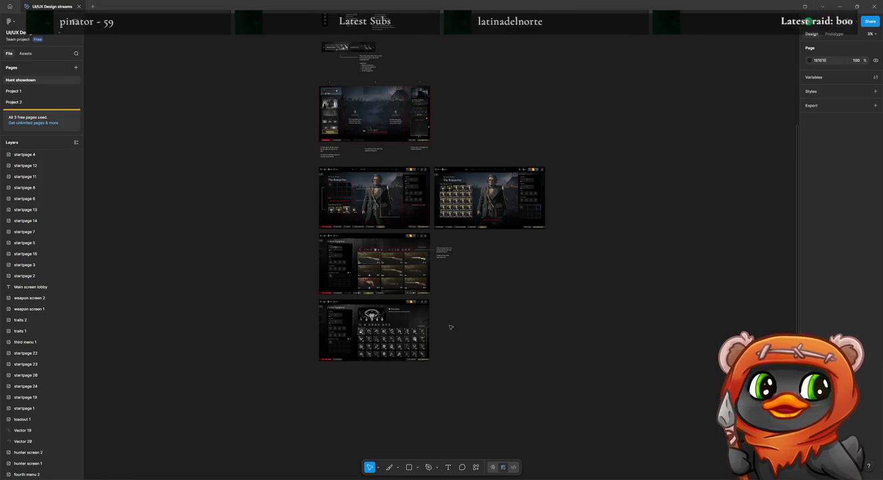
scroll(447, 300, up, 2)
Scale the lower traits screenshot slightly larger so it aligns with the screen above.
scroll(458, 320, up, 2)
scroll(402, 404, up, 2)
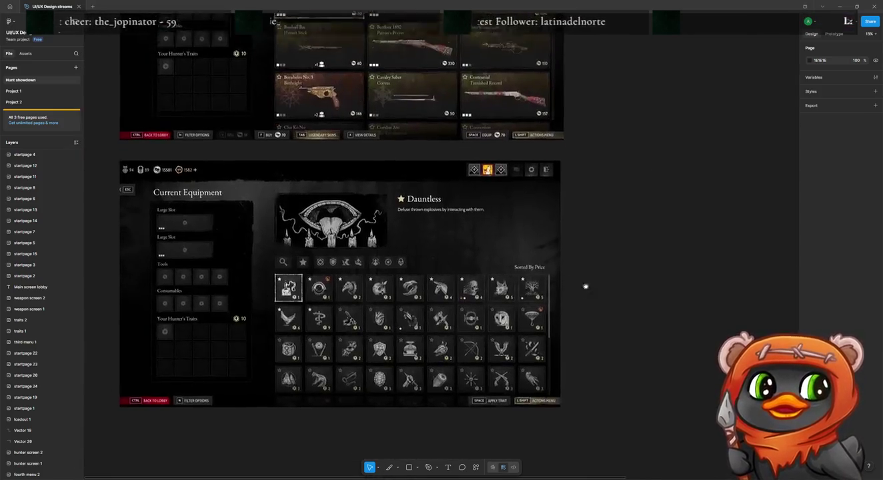
scroll(585, 287, up, 3)
click(578, 261)
drag(581, 252, 584, 253)
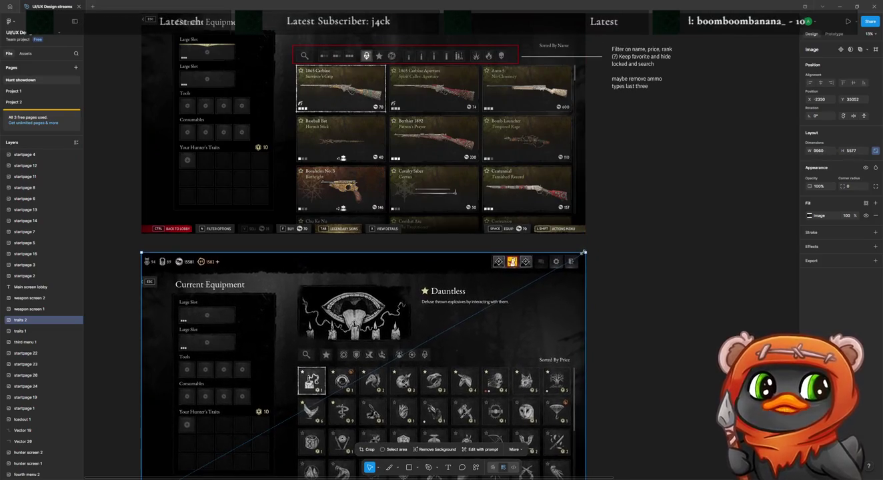
key(Escape)
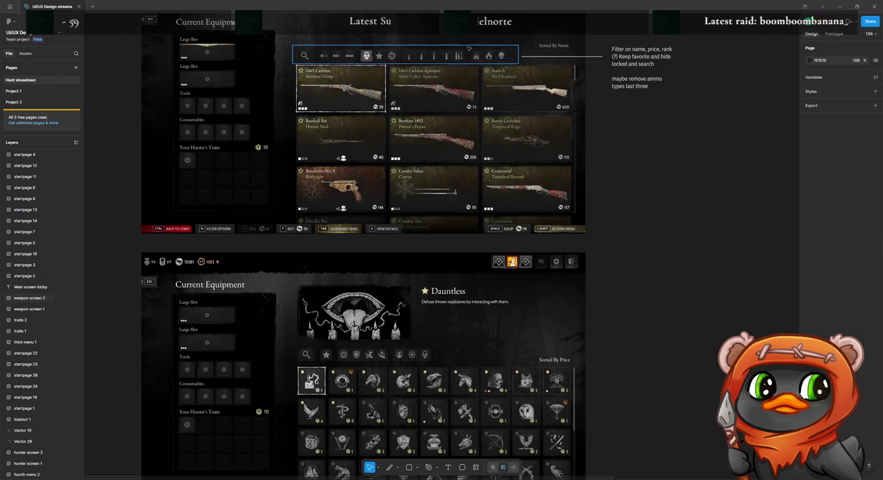
Duplicate the red box, connector line and filter note down beside the lower search bar.
click(518, 59)
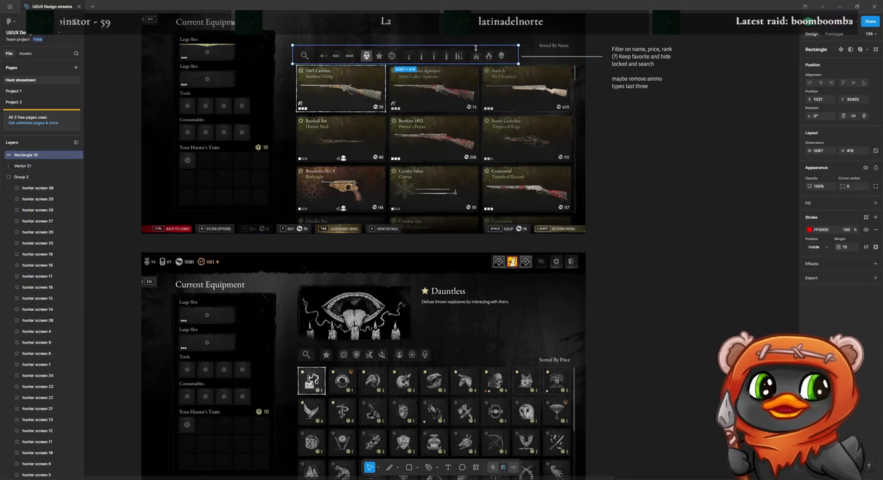
shift+click(567, 56)
shift+click(637, 63)
key(ctrl+d)
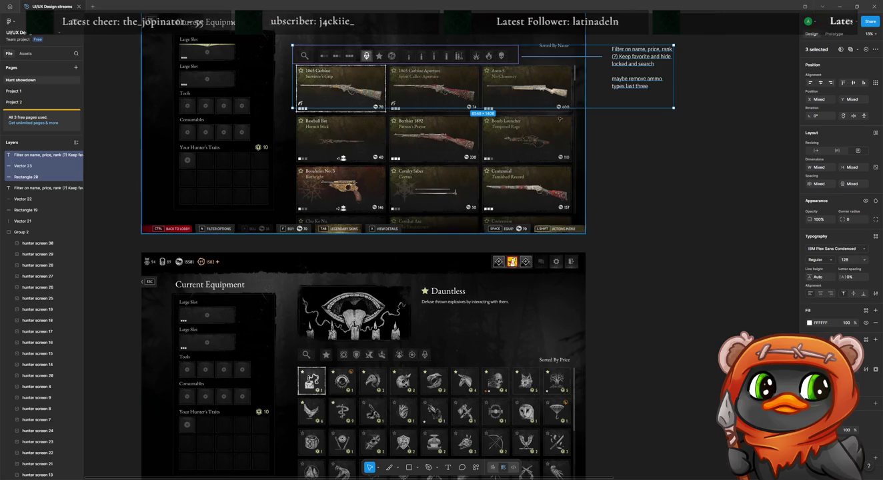
drag(632, 72, 635, 371)
click(700, 331)
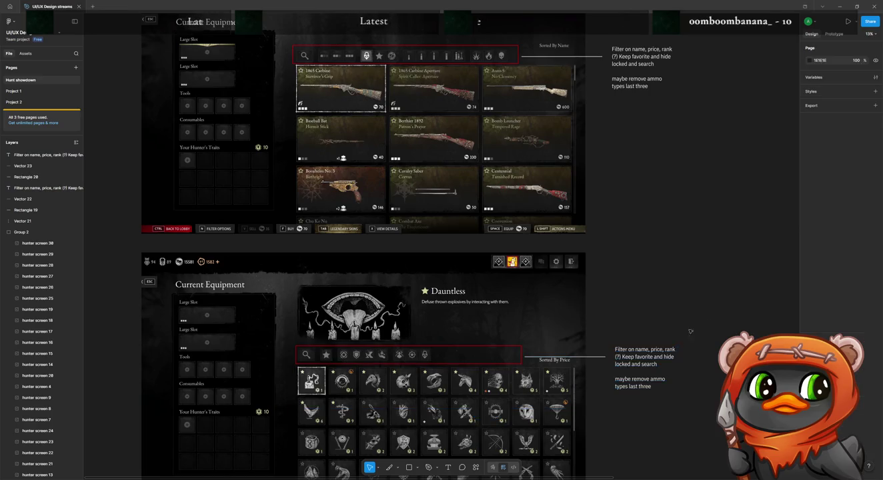
Narrow the lower red box to fit the filter icons and extend its connector line to it.
click(521, 353)
drag(519, 354, 436, 355)
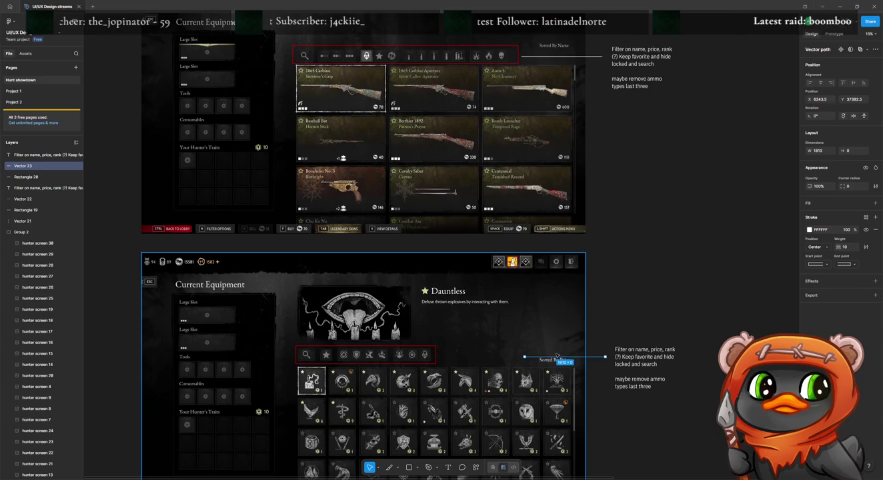
mouse_move(612, 329)
mouse_down()
mouse_move(645, 376)
mouse_move(652, 372)
mouse_move(639, 375)
mouse_up()
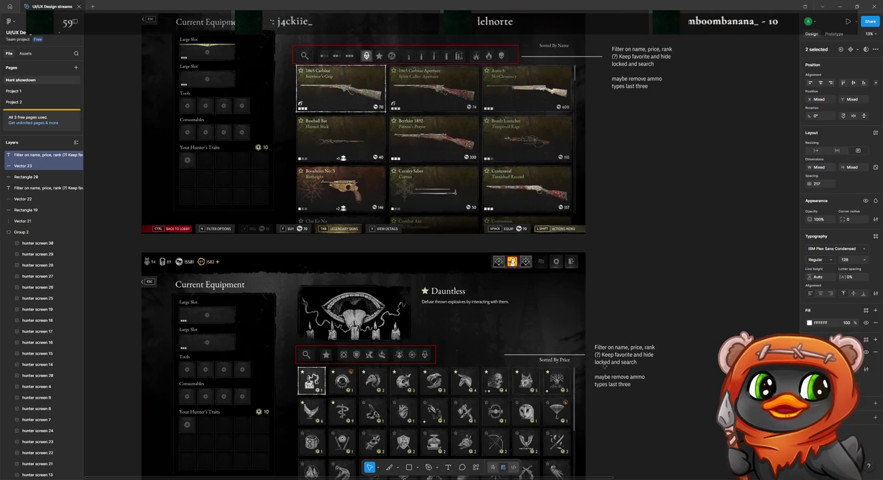
key(Escape)
click(528, 355)
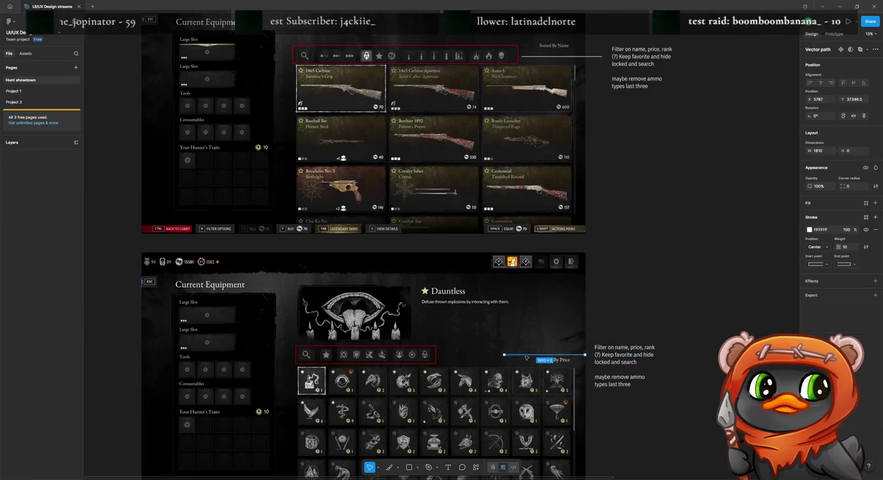
drag(504, 355, 440, 355)
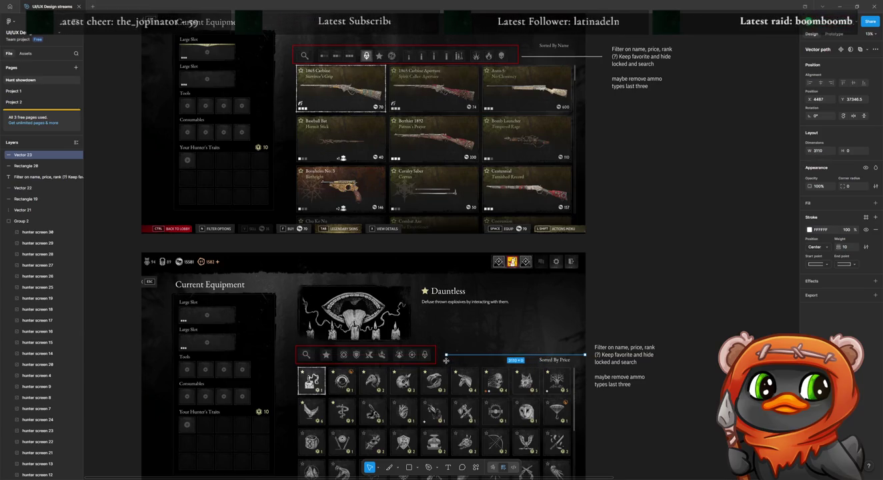
Delete the sentence about removing ammo types from the lower filter note.
double_click(621, 366)
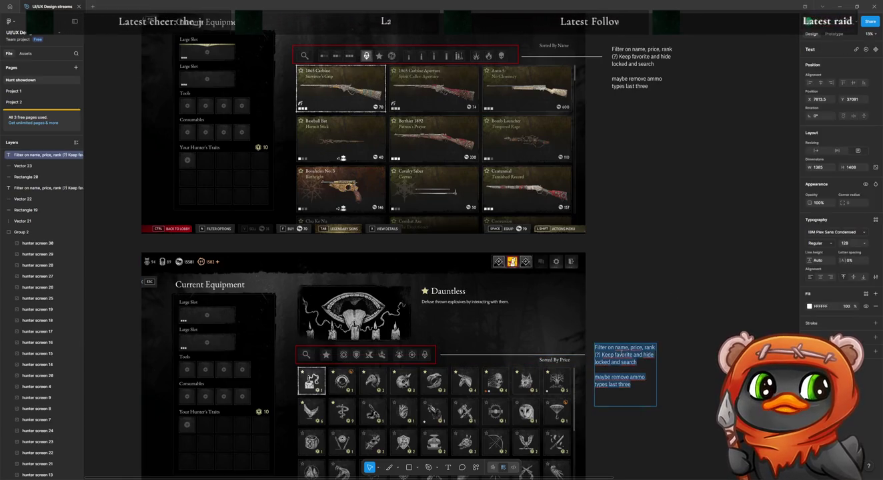
drag(642, 384, 592, 375)
key(BackSpace)
key(Escape)
click(641, 267)
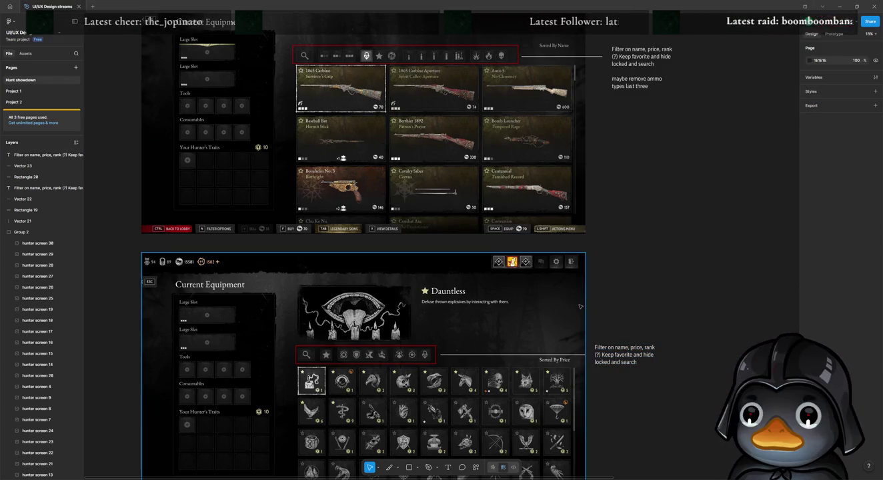
scroll(631, 316, up, 3)
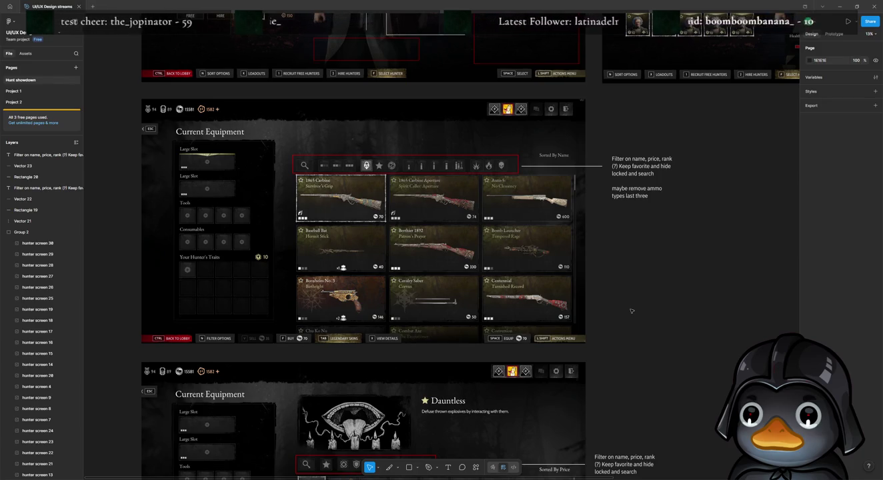
scroll(631, 311, up, 1)
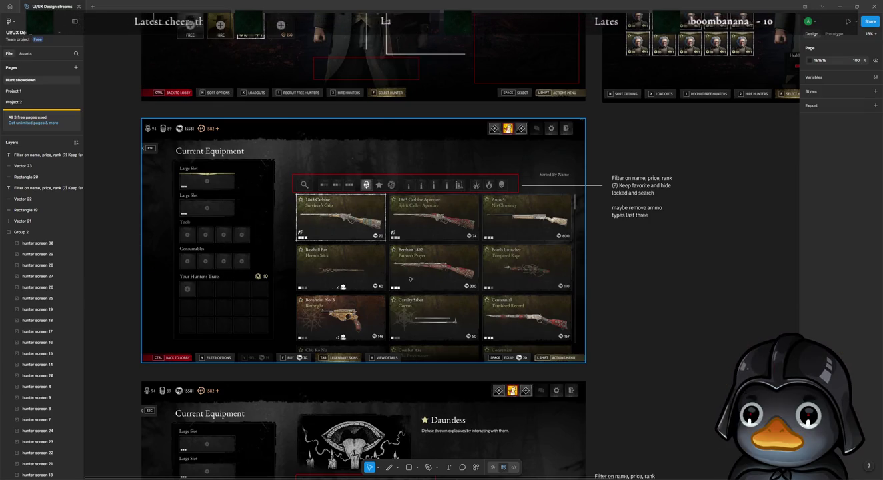
scroll(201, 273, up, 1)
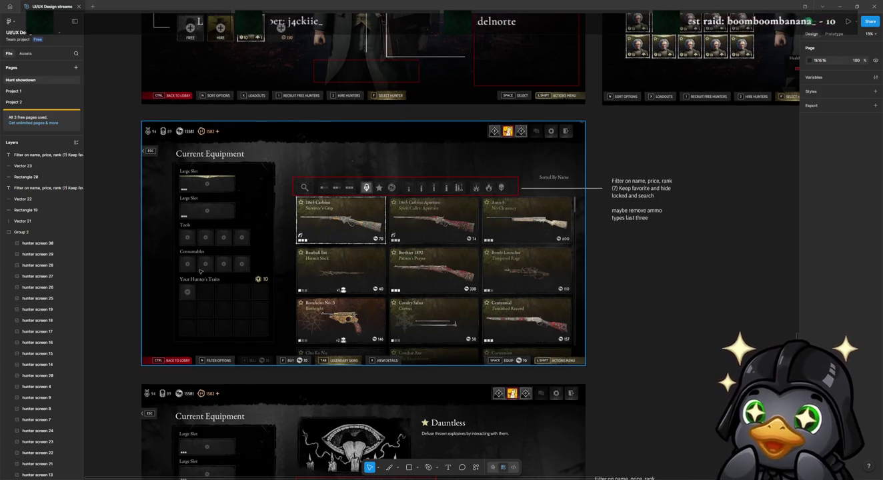
scroll(201, 271, up, 5)
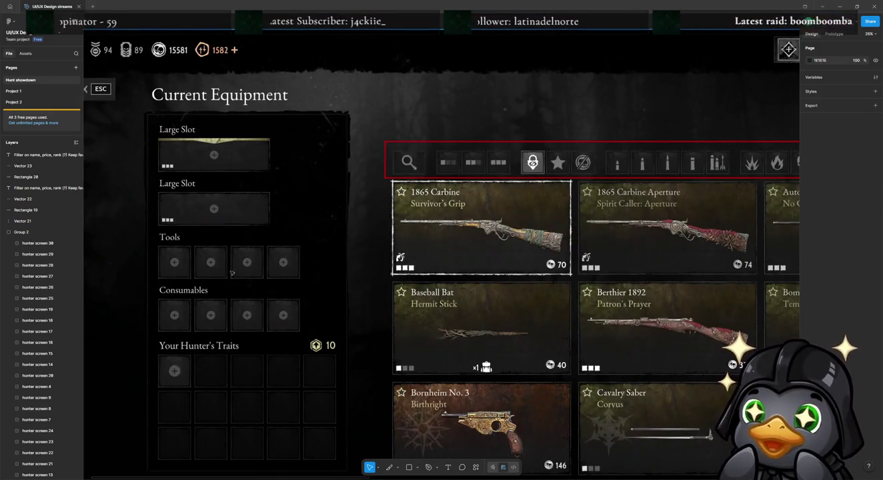
scroll(292, 257, left, 2)
scroll(291, 256, down, 2)
scroll(292, 257, left, 2)
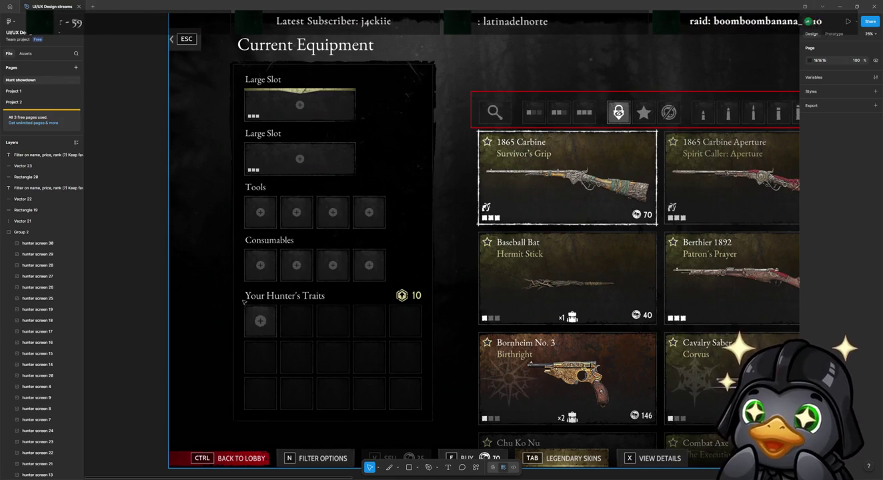
scroll(358, 298, up, 1)
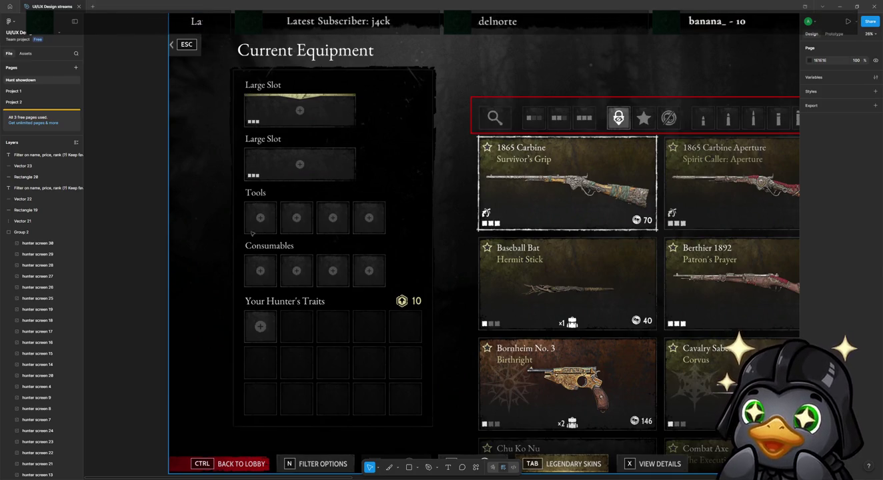
scroll(271, 280, up, 2)
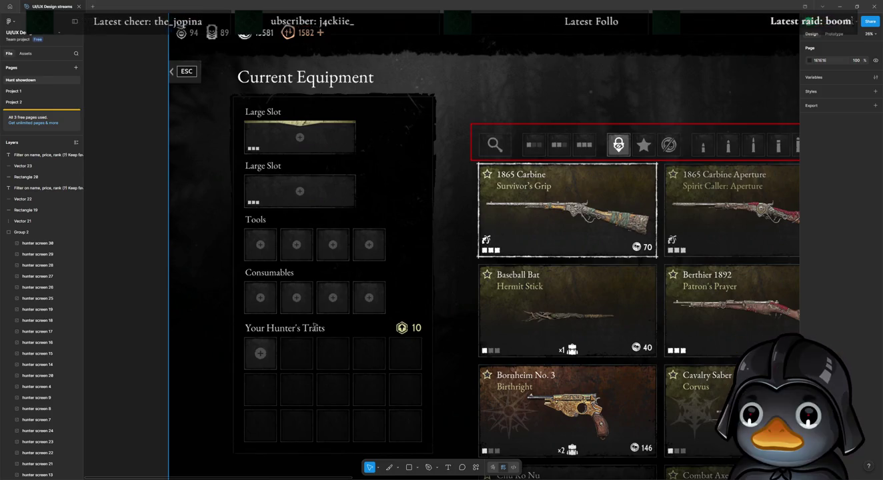
scroll(309, 325, down, 5)
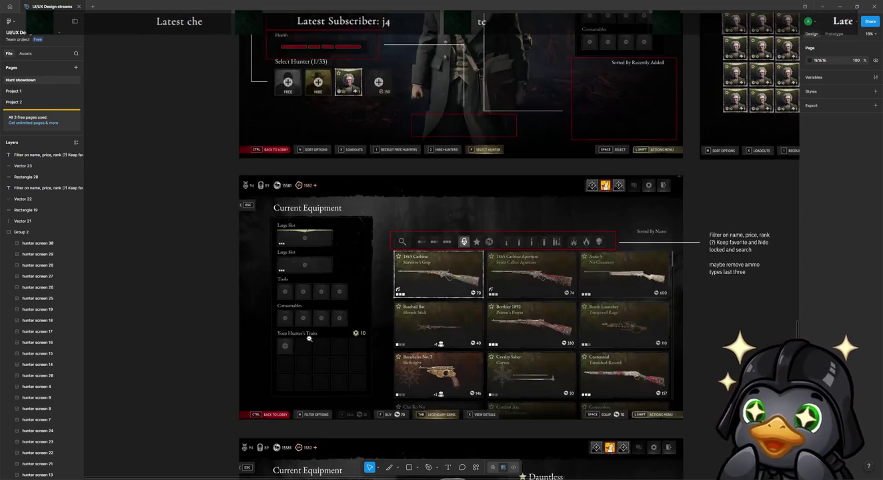
Select the Bounty Hunt / Soul Survivor tab image at the top of the board.
scroll(323, 384, up, 3)
scroll(328, 400, up, 1)
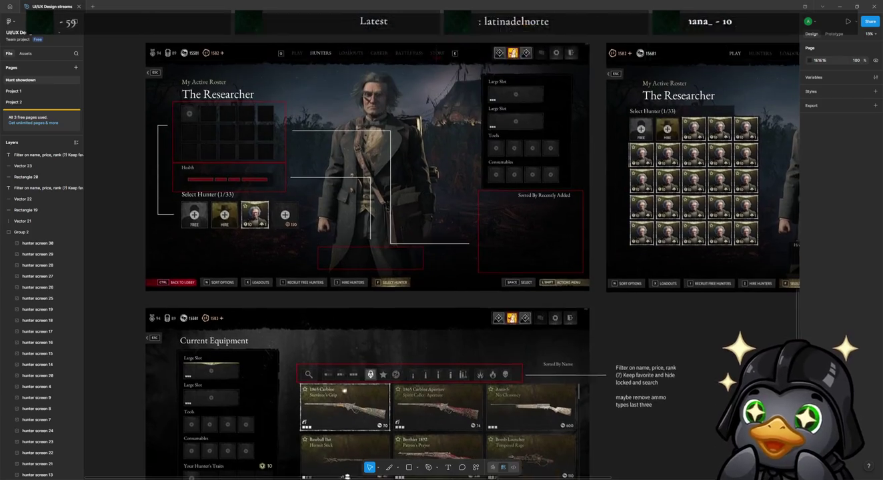
scroll(330, 427, up, 2)
scroll(343, 453, up, 1)
scroll(353, 420, up, 5)
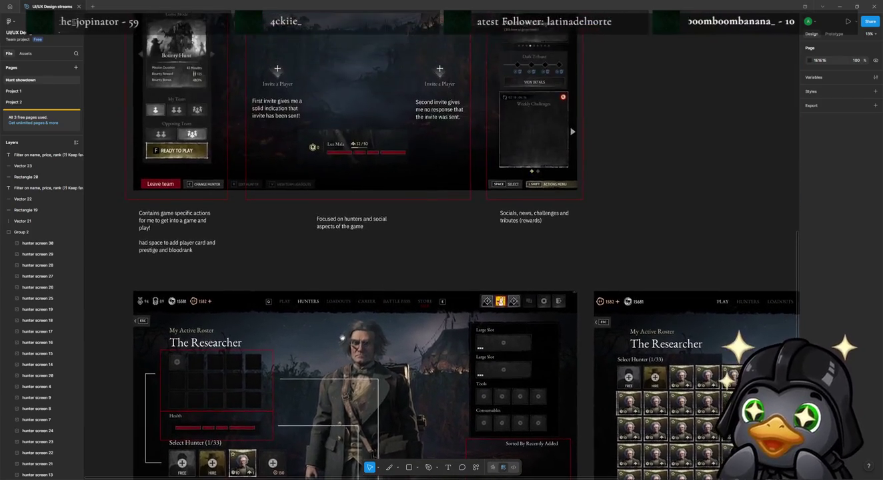
scroll(364, 388, down, 1)
scroll(371, 369, up, 4)
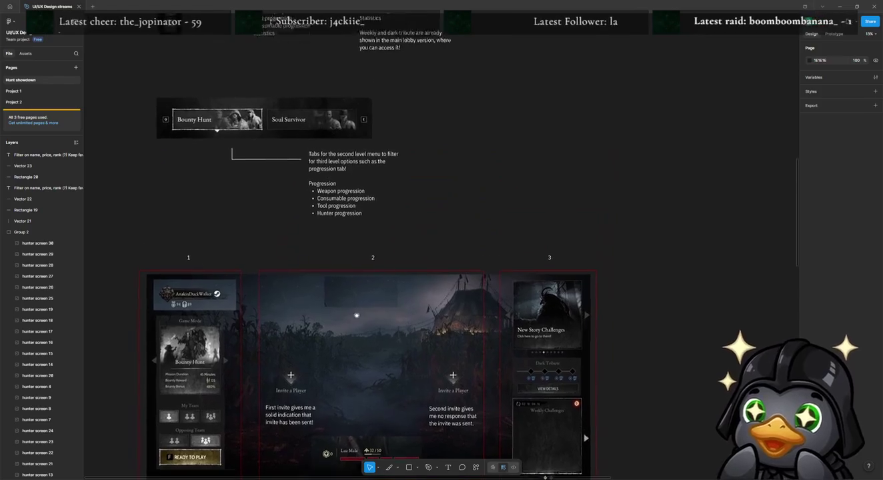
scroll(347, 320, up, 2)
click(329, 132)
Paste the tab image above the weapon filter bar and shrink it proportionally to 2933×556.
scroll(329, 282, down, 4)
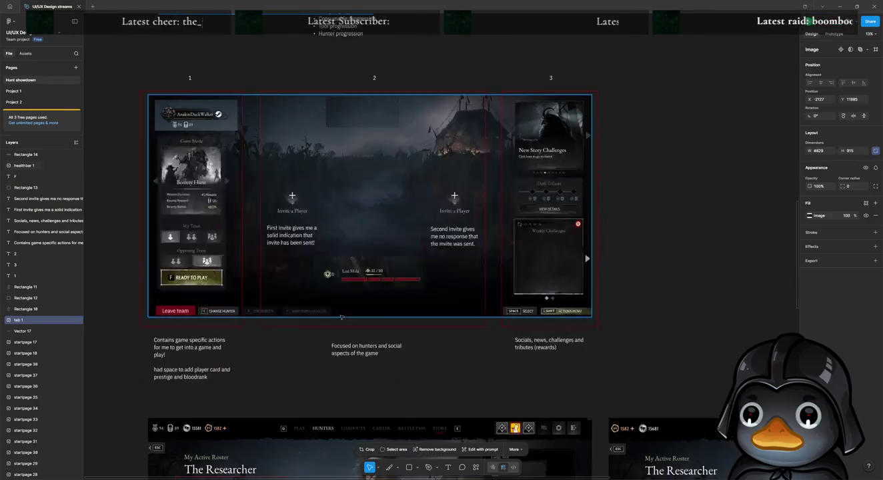
scroll(333, 292, down, 5)
scroll(340, 310, down, 6)
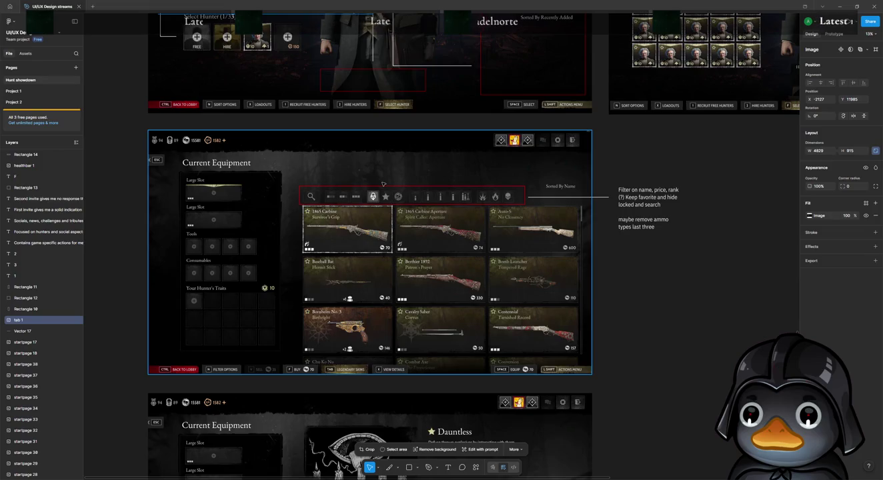
key(ctrl+v)
drag(490, 252, 445, 178)
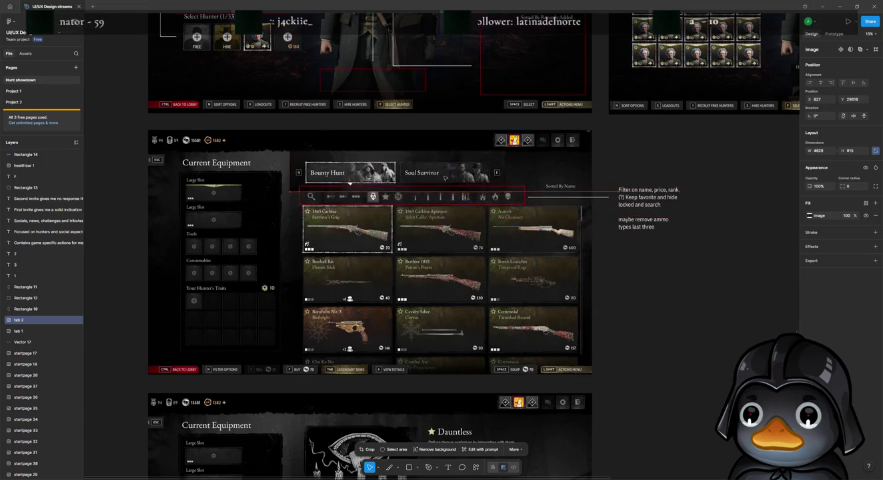
mouse_move(508, 150)
mouse_down()
mouse_move(451, 177)
mouse_move(396, 173)
mouse_up()
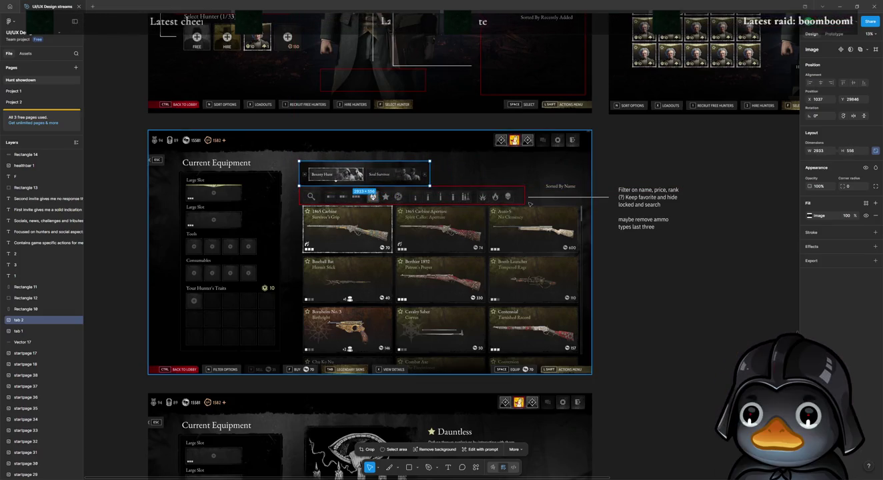
scroll(536, 221, down, 3)
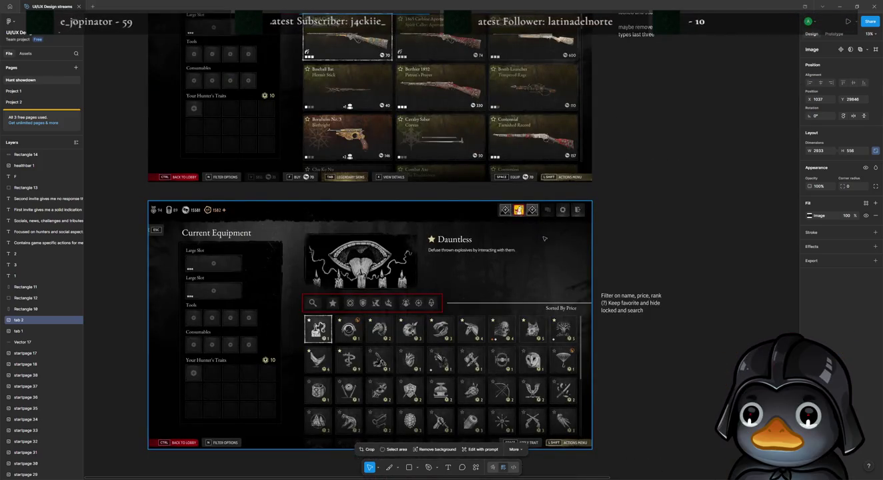
scroll(543, 238, up, 3)
scroll(545, 248, down, 2)
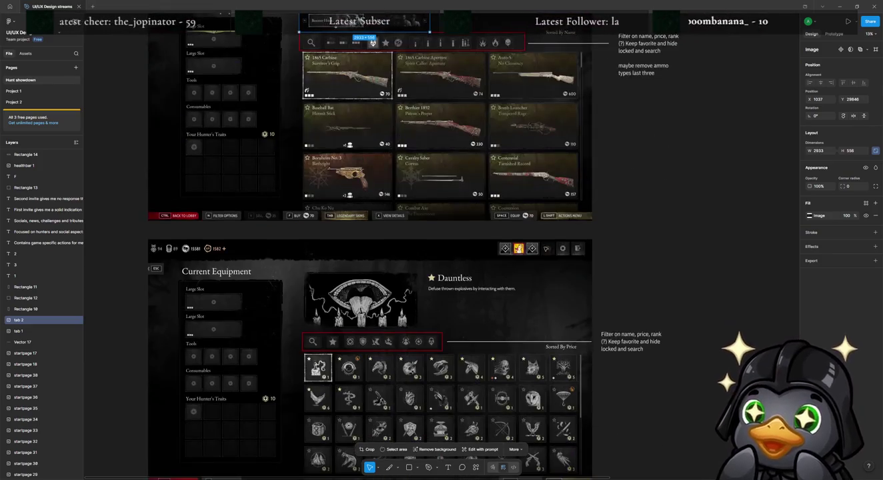
scroll(532, 255, up, 4)
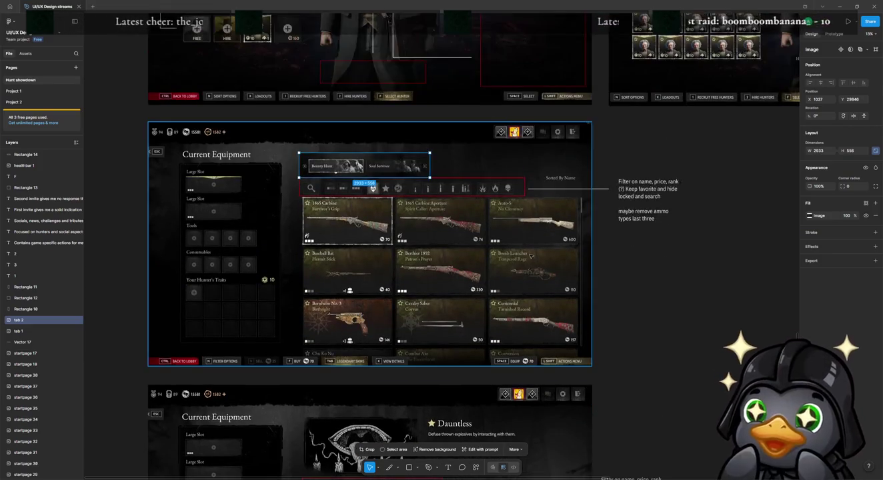
scroll(531, 255, down, 2)
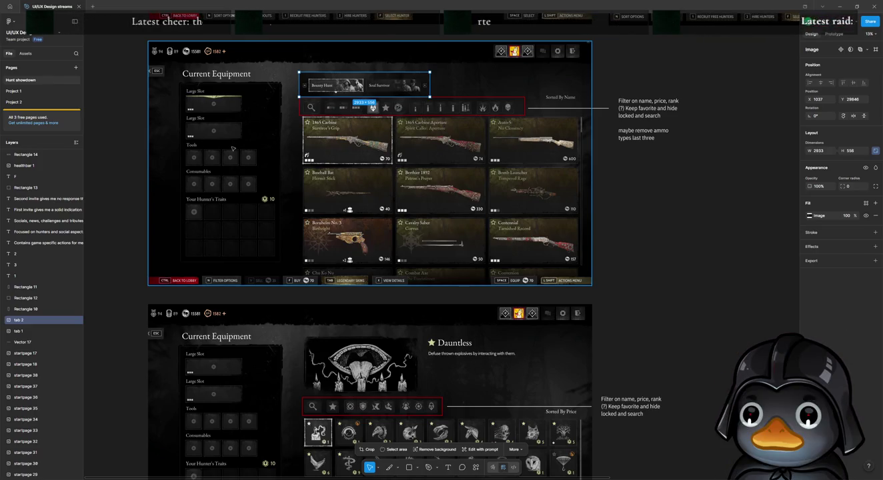
Duplicate the lower Dauntless traits screenshot to its right as 'traits 3'.
click(731, 317)
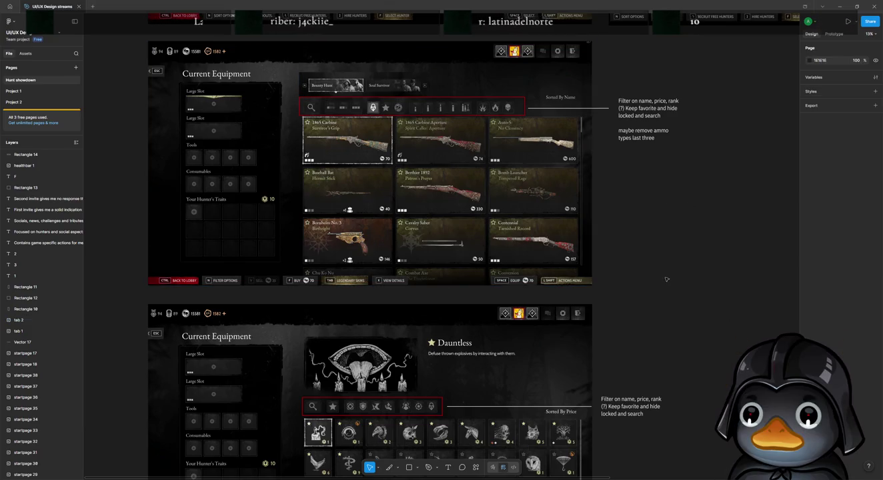
scroll(666, 279, down, 1)
scroll(666, 279, down, 4)
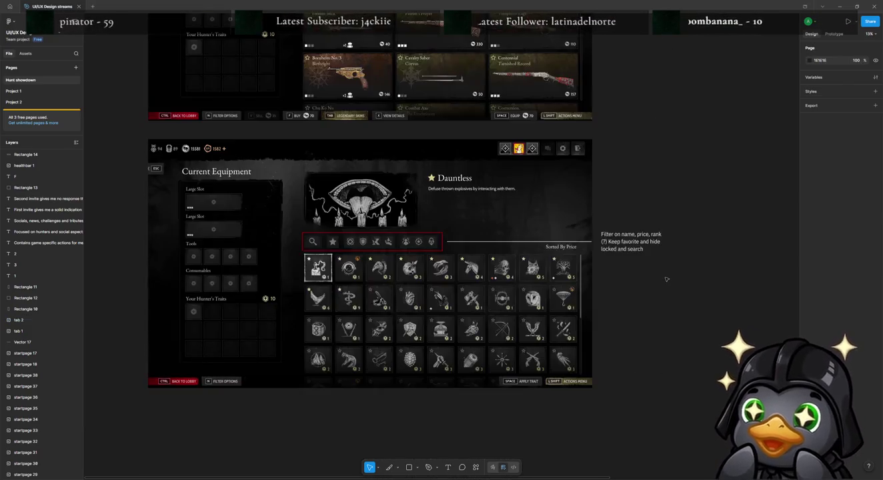
click(249, 197)
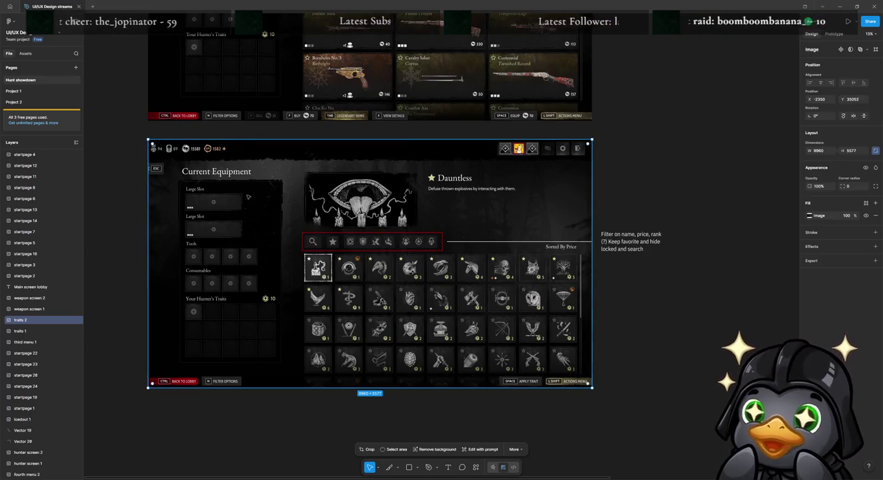
drag(298, 220, 715, 220)
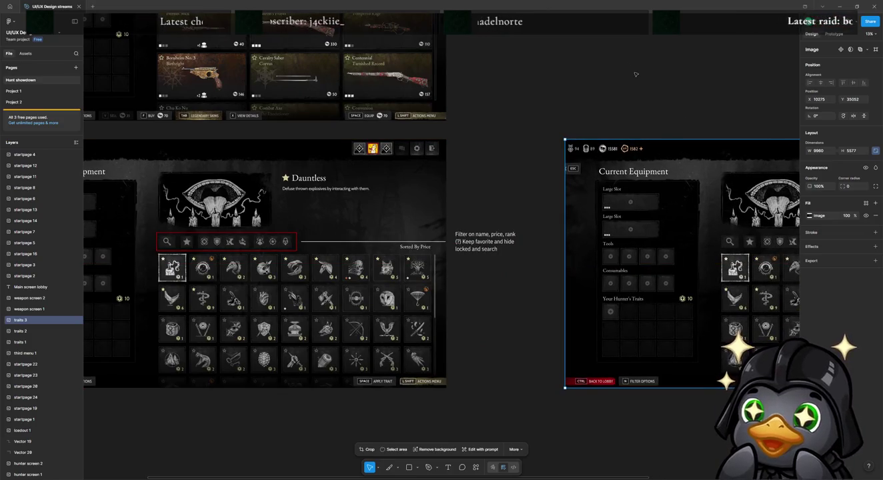
Move the 'tab 2' Bounty Hunt / Soul Survivor strip out of the screenshot onto the canvas.
scroll(664, 166, up, 5)
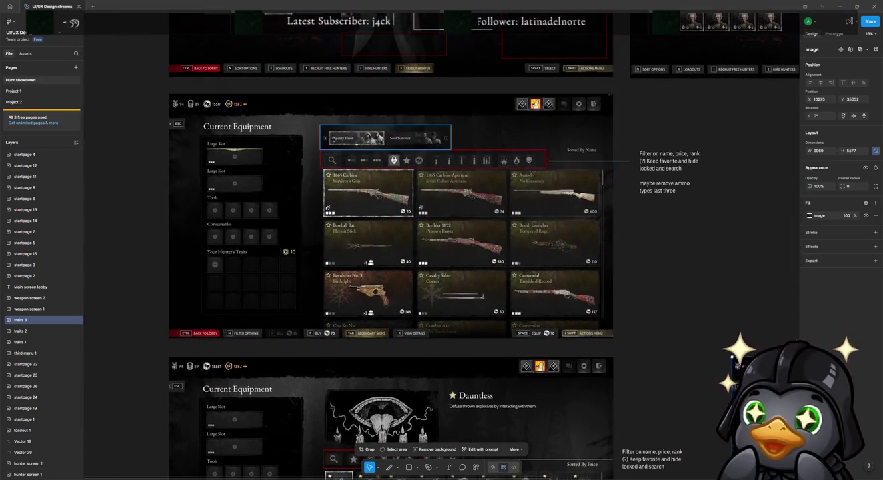
click(370, 156)
drag(371, 156, 743, 332)
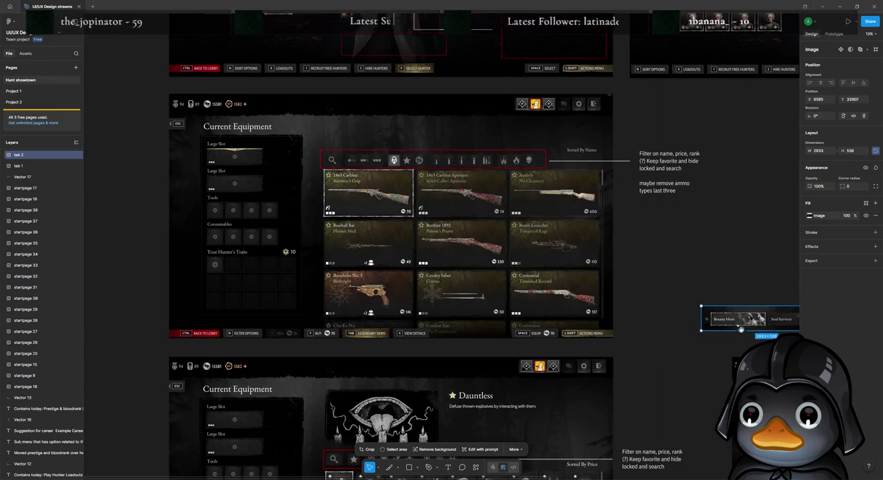
scroll(534, 252, right, 10)
scroll(533, 254, down, 5)
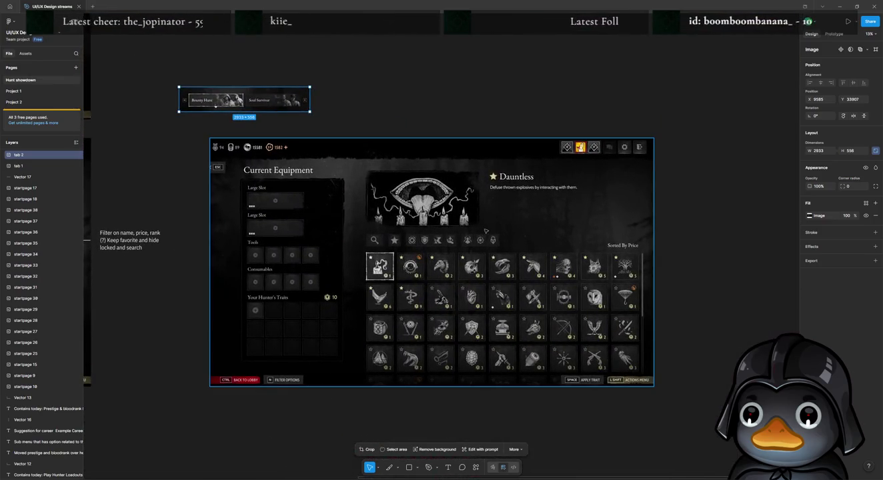
click(480, 231)
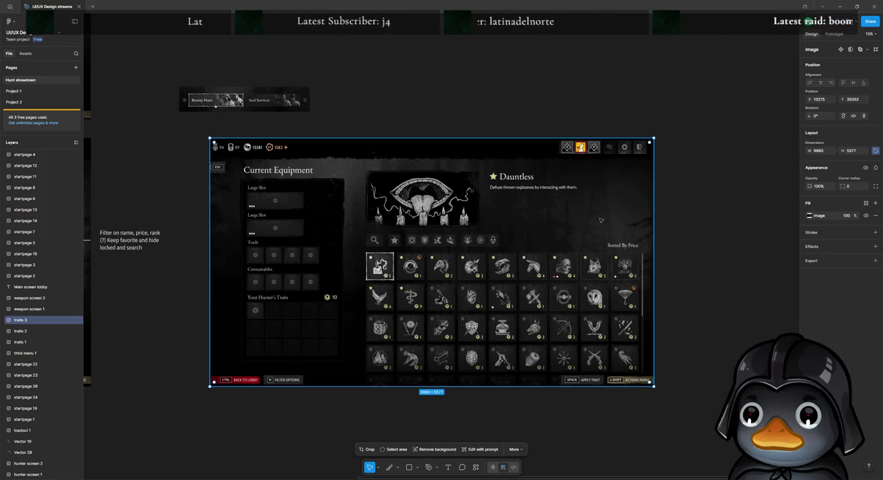
Duplicate the traits screenshot and crop the copy to the Dauntless artwork and description panel.
key(ctrl+d)
double_click(415, 186)
drag(451, 146, 448, 173)
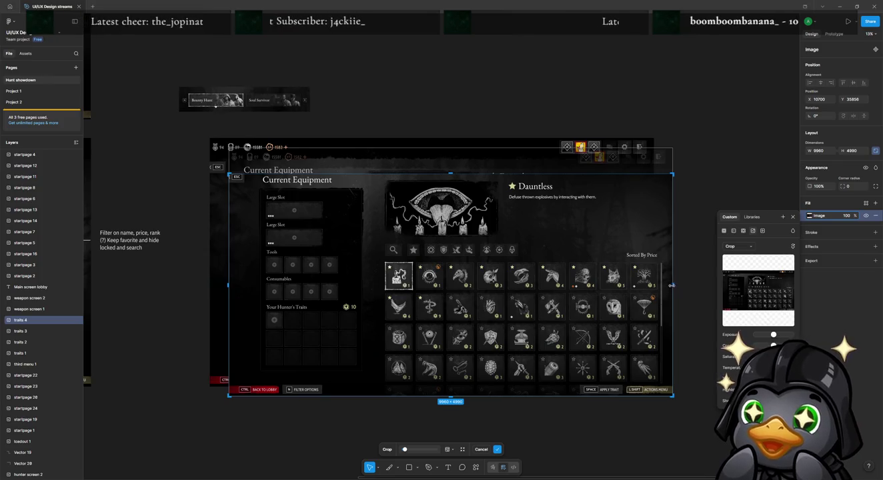
drag(678, 298, 601, 281)
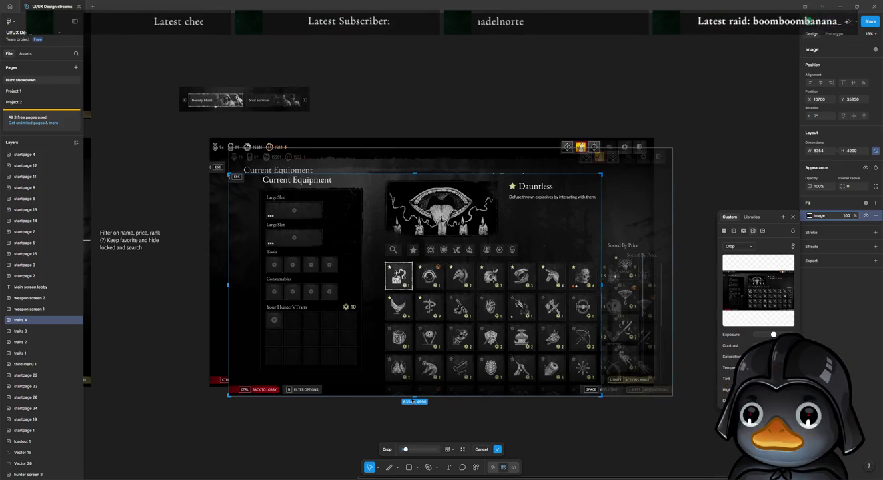
mouse_move(413, 396)
mouse_down()
mouse_move(409, 251)
mouse_move(434, 238)
mouse_up()
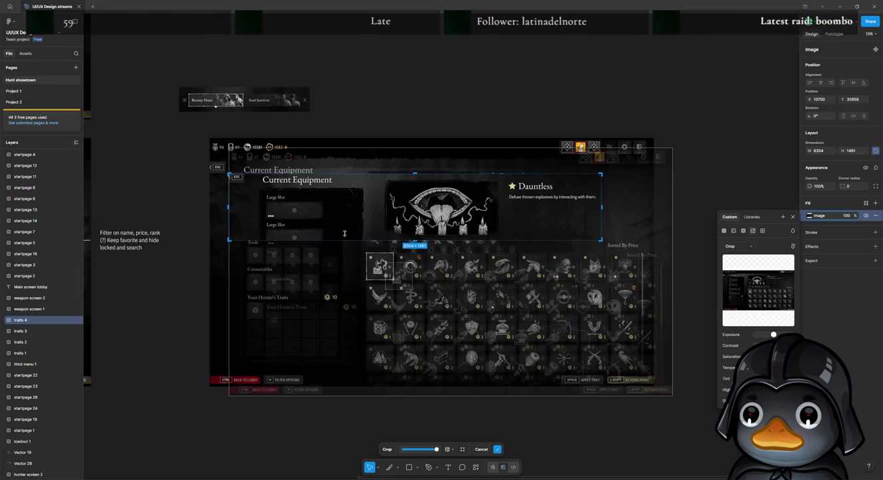
drag(230, 208, 374, 209)
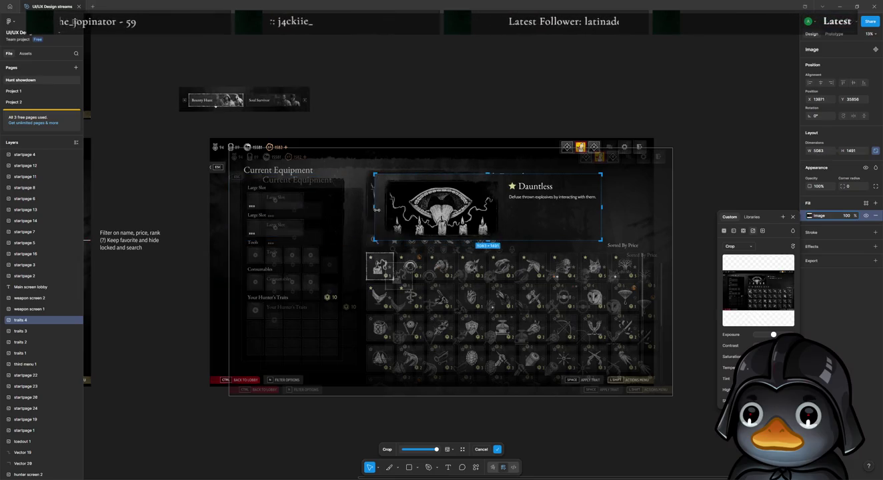
drag(492, 207, 493, 205)
key(Return)
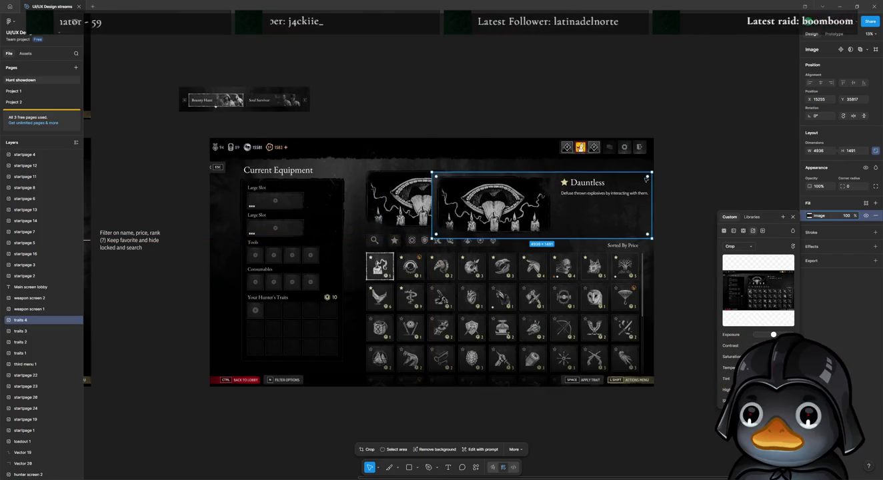
Shrink the cropped 'traits 4' Dauntless piece to 3512×1061 and move it above the traits screen.
mouse_move(652, 173)
mouse_down()
mouse_move(601, 204)
mouse_move(613, 204)
mouse_up()
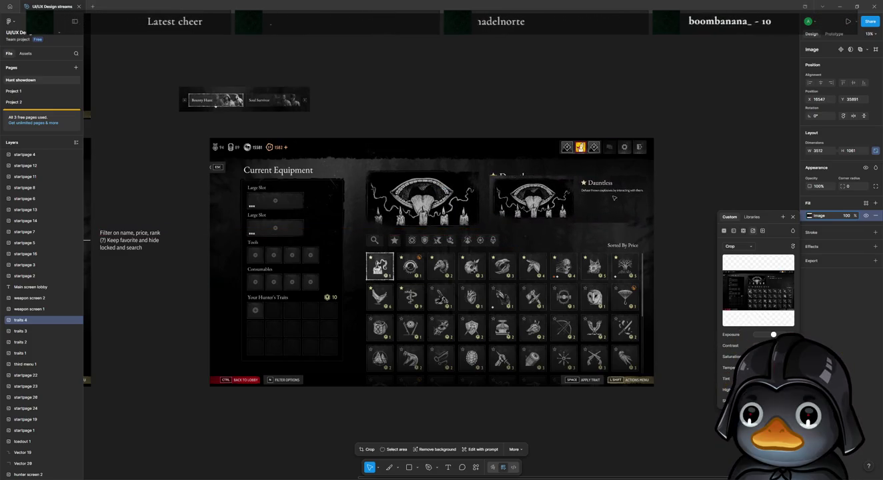
mouse_move(614, 204)
mouse_down()
mouse_move(615, 218)
mouse_move(616, 209)
mouse_up()
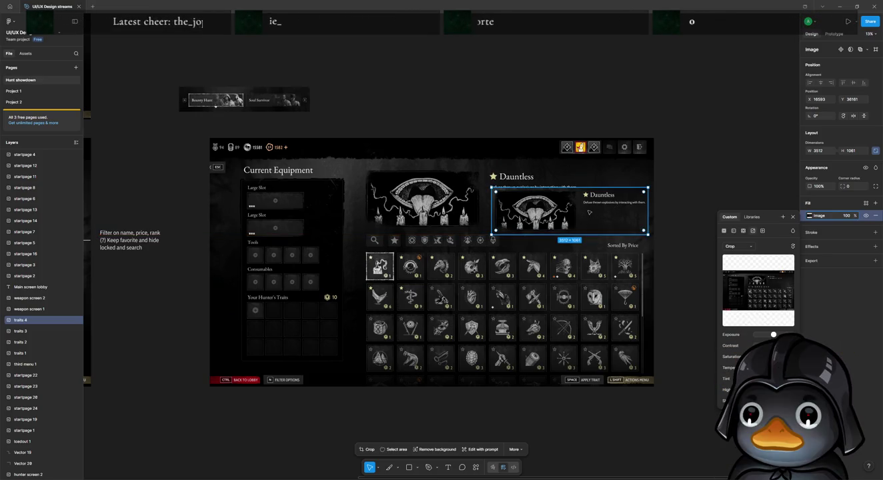
drag(589, 213, 459, 85)
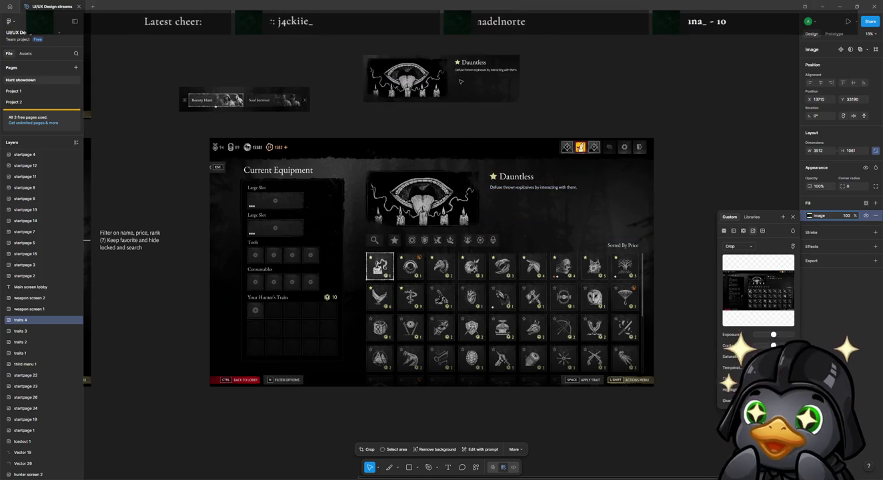
click(530, 211)
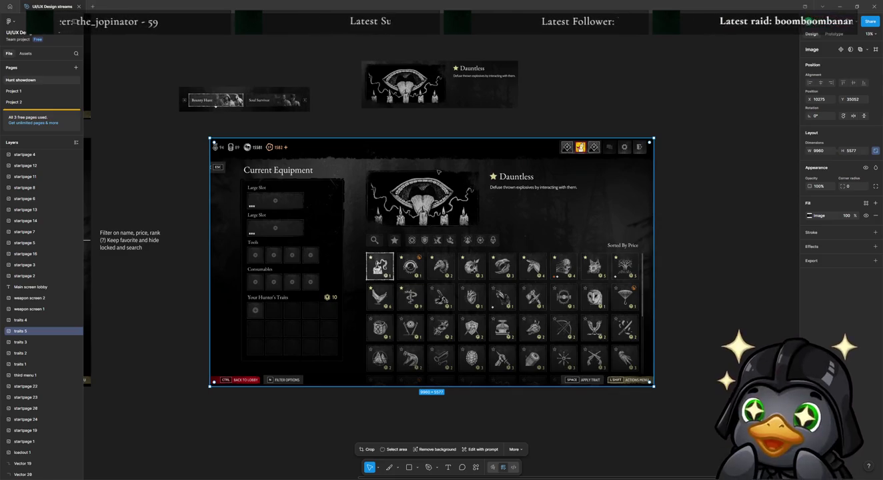
Crop a screenshot copy to the trait grid with its filter bar and move it up.
double_click(212, 145)
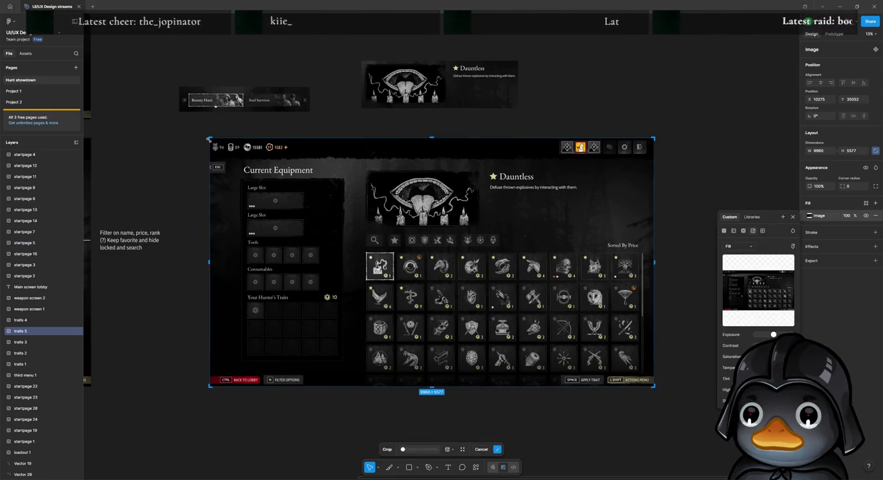
drag(210, 139, 350, 236)
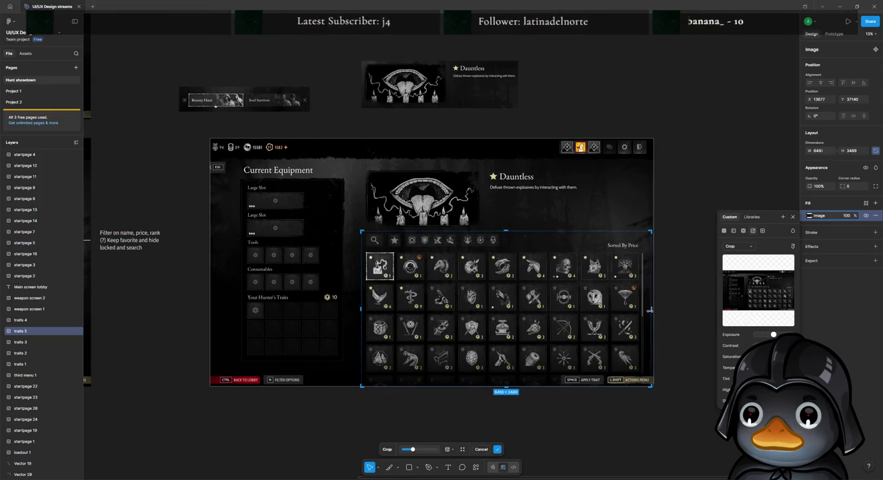
mouse_move(504, 386)
mouse_down()
mouse_move(504, 357)
mouse_move(504, 374)
mouse_up()
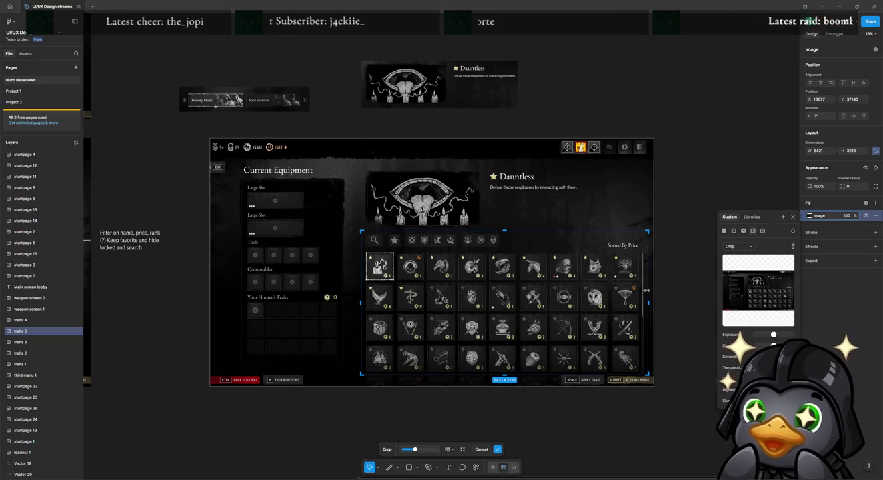
key(Return)
mouse_move(537, 320)
mouse_down()
mouse_move(545, 242)
mouse_move(565, 229)
mouse_move(535, 324)
mouse_move(537, 301)
mouse_up()
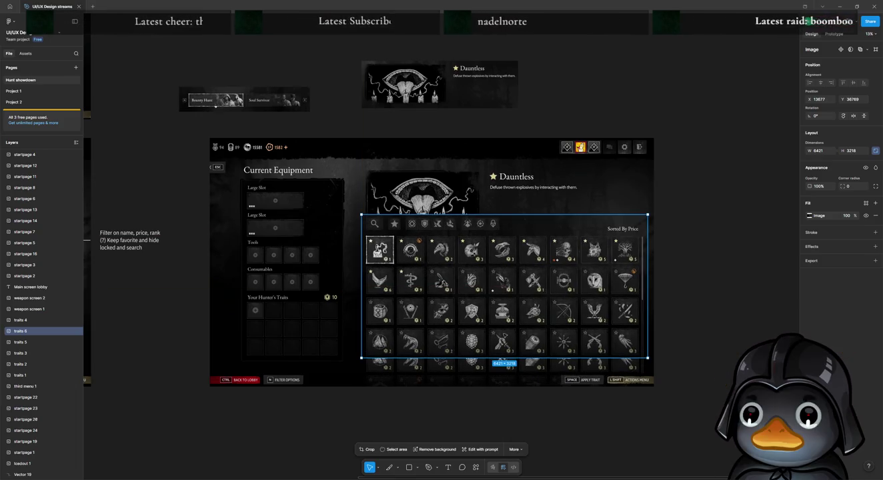
Crop another copy to just the search-and-filter bar and move that strip up.
double_click(504, 335)
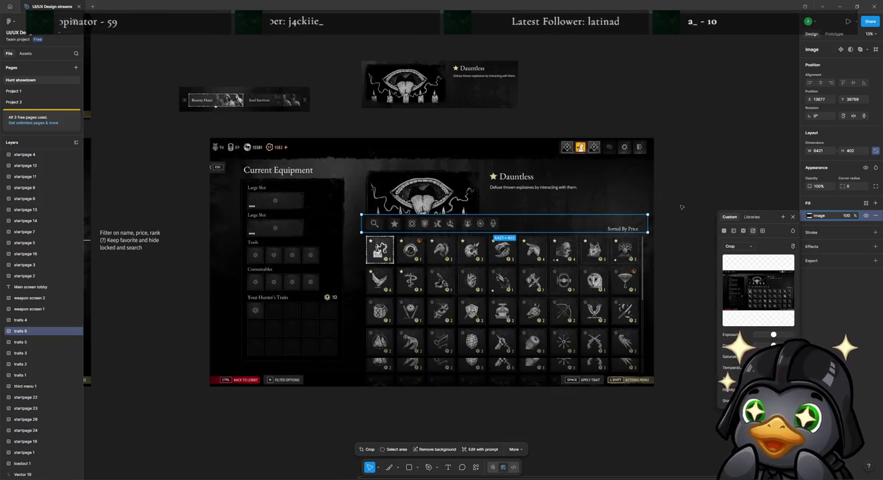
key(Return)
mouse_move(512, 232)
mouse_down()
mouse_move(560, 222)
mouse_move(534, 217)
mouse_up()
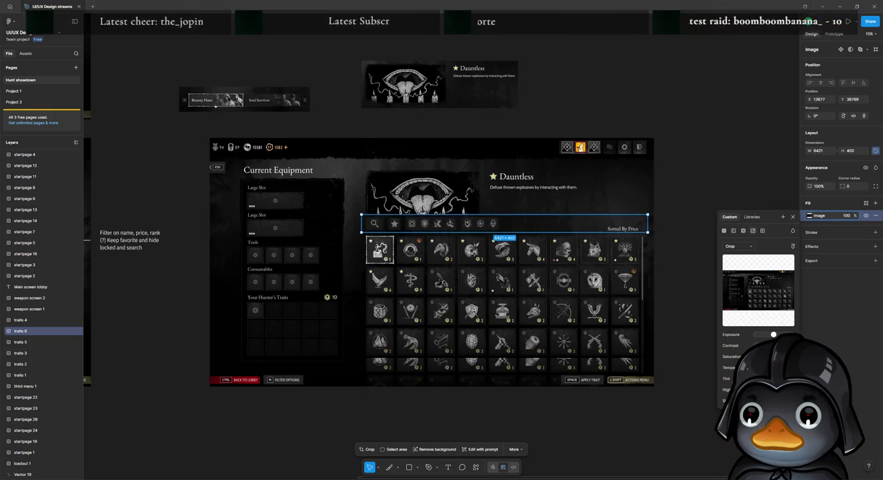
drag(520, 223, 520, 191)
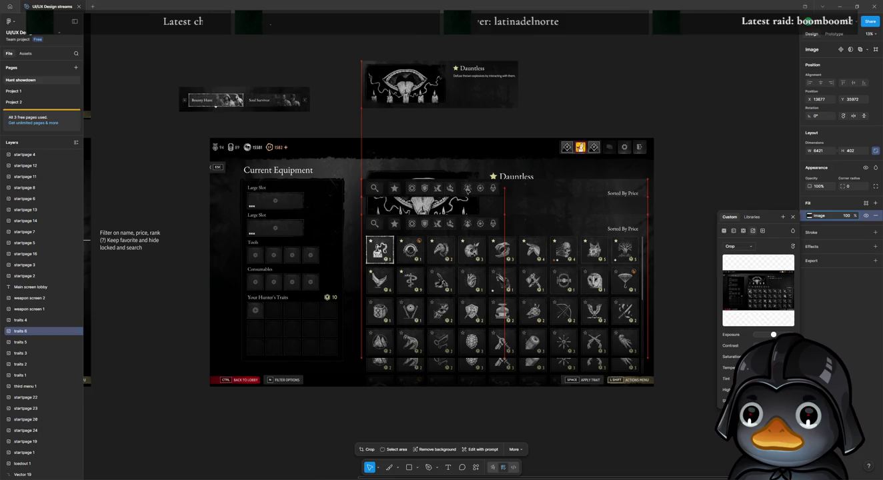
mouse_move(466, 191)
mouse_down()
mouse_move(467, 199)
mouse_move(644, 107)
mouse_up()
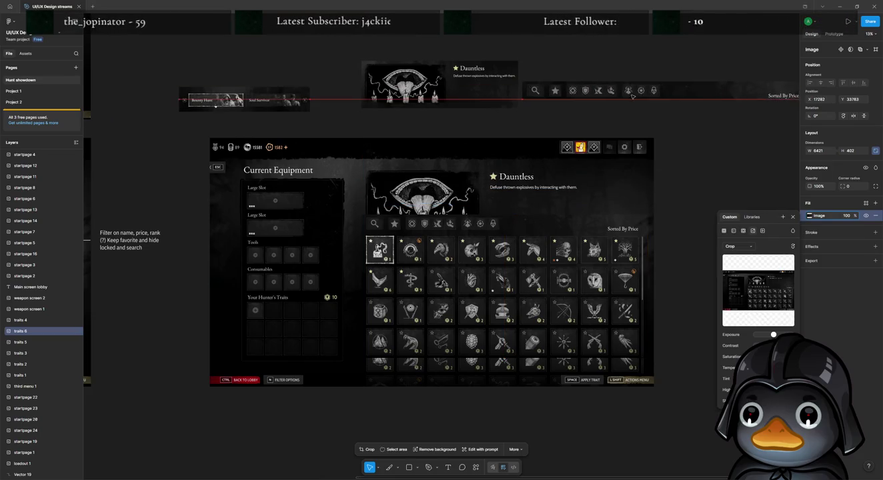
Crop the search bar off the top of the grid piece and move the grid up-right.
click(512, 256)
click(809, 216)
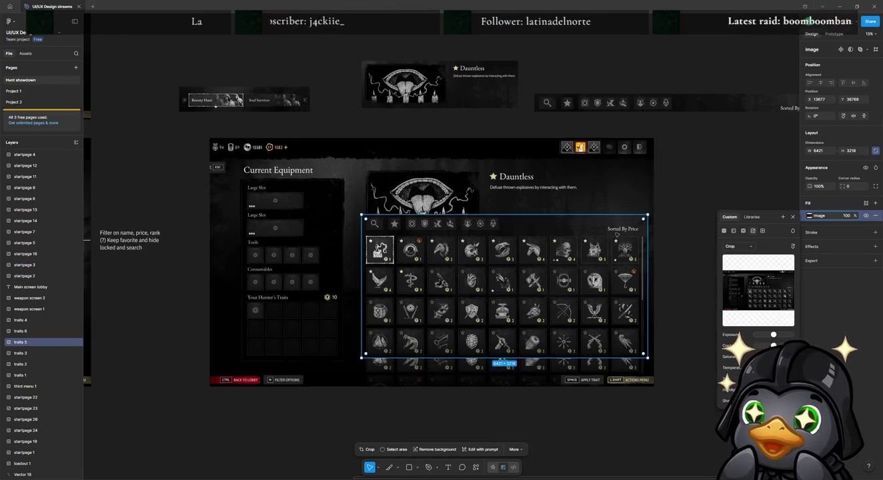
double_click(505, 220)
drag(506, 214, 505, 231)
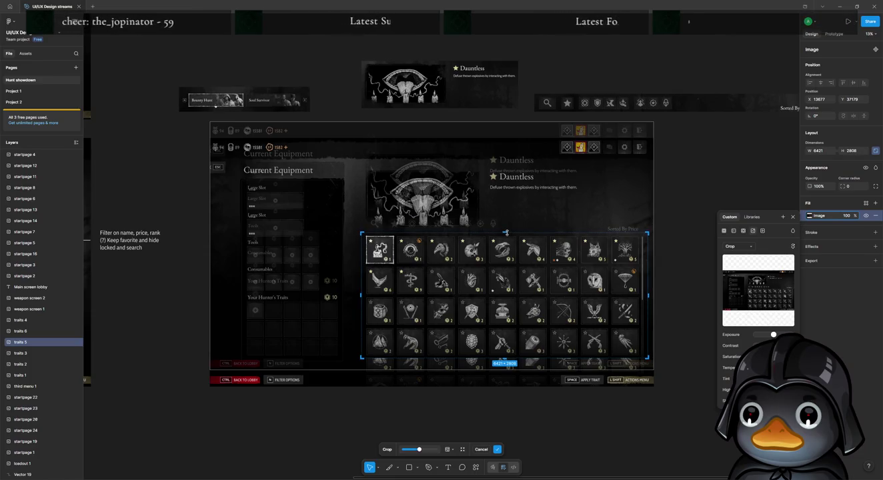
key(Return)
drag(476, 270, 653, 152)
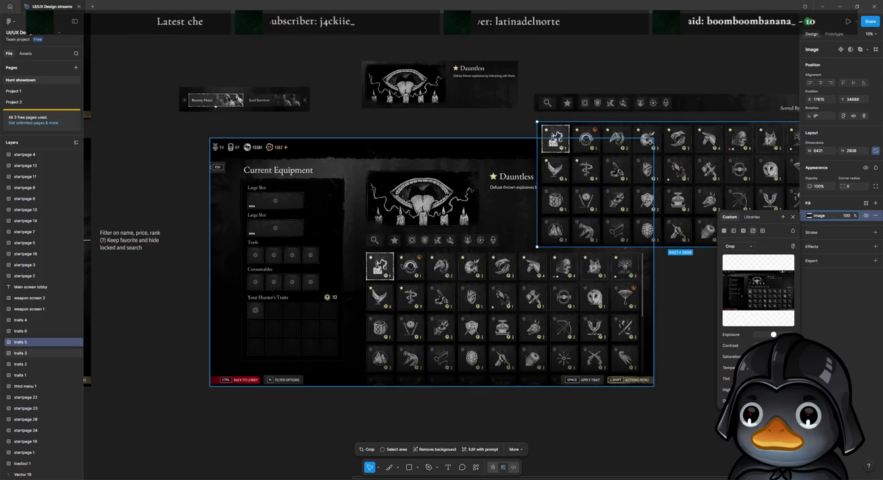
Stack the tab strip above the search bar, with the Dauntless header on its left.
click(355, 254)
drag(328, 168, 313, 238)
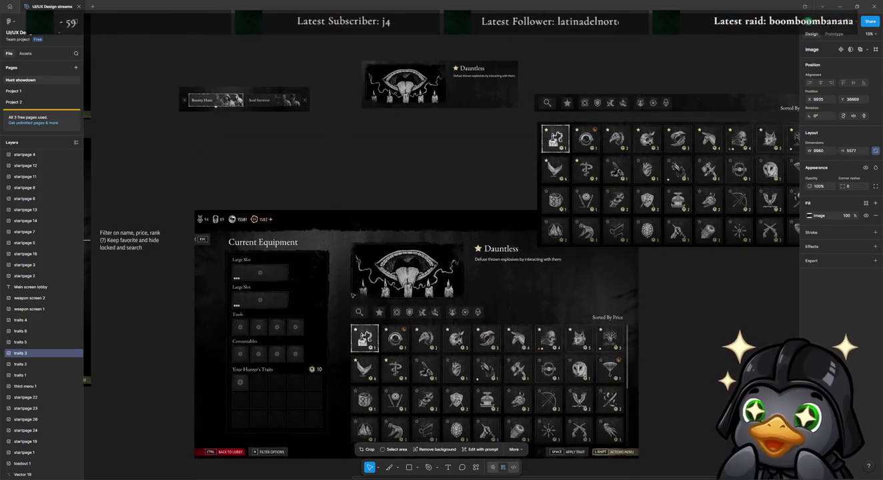
drag(436, 143, 352, 185)
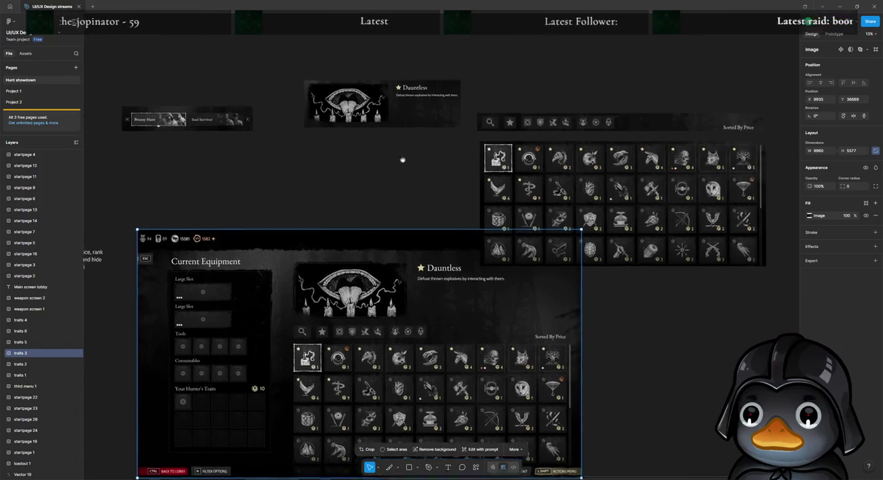
drag(567, 149, 570, 100)
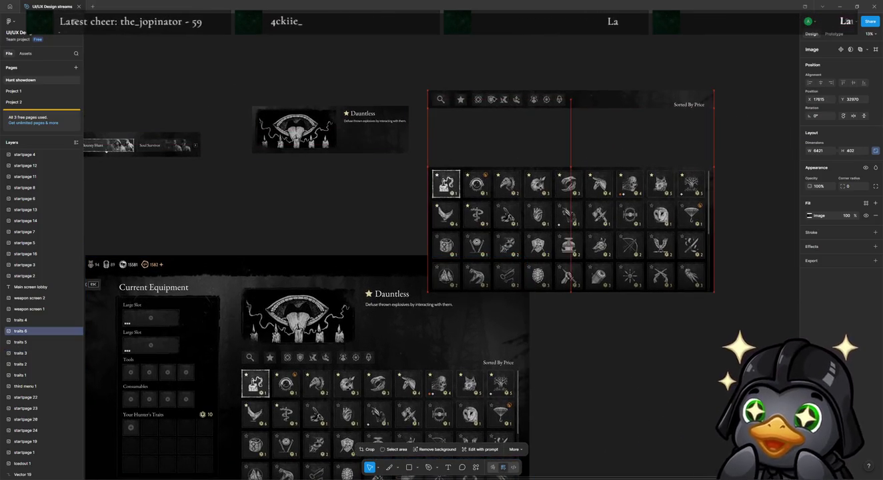
drag(333, 128, 634, 140)
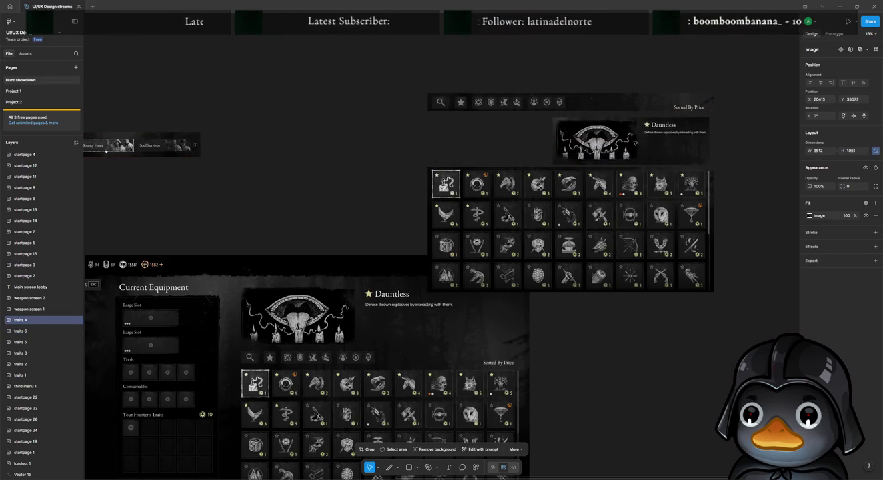
mouse_move(634, 140)
mouse_down()
mouse_move(522, 141)
mouse_move(309, 79)
mouse_up()
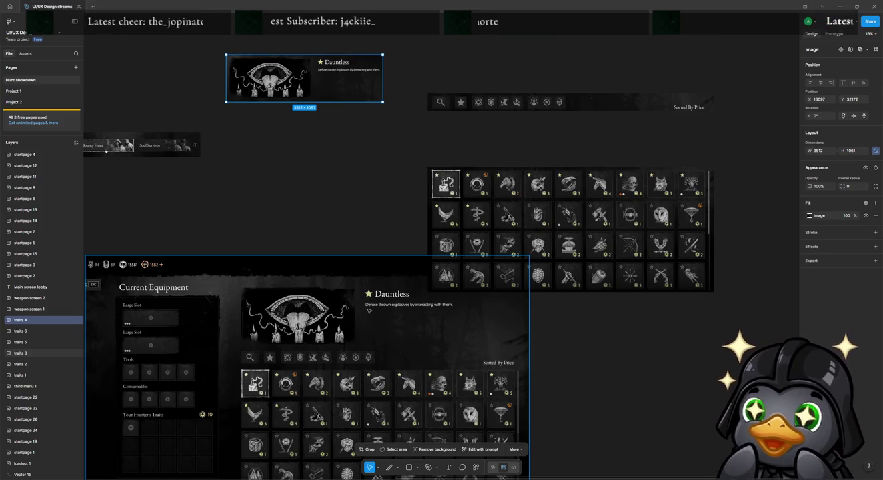
drag(154, 148, 509, 85)
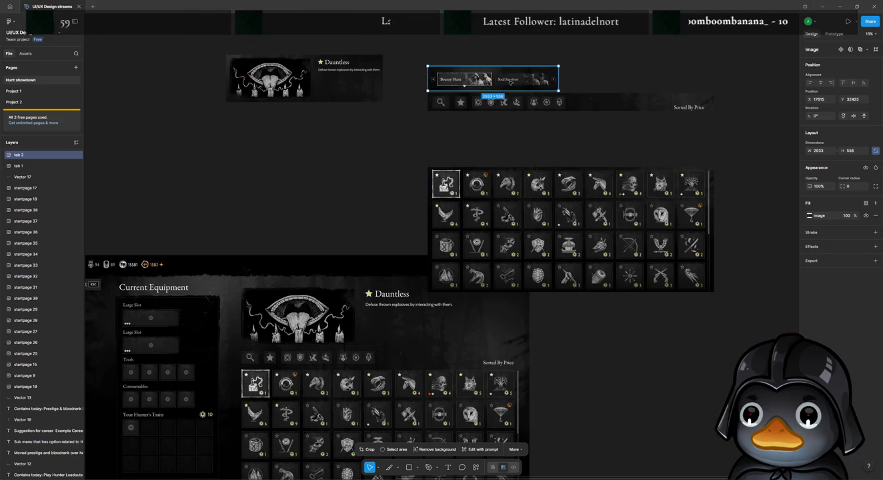
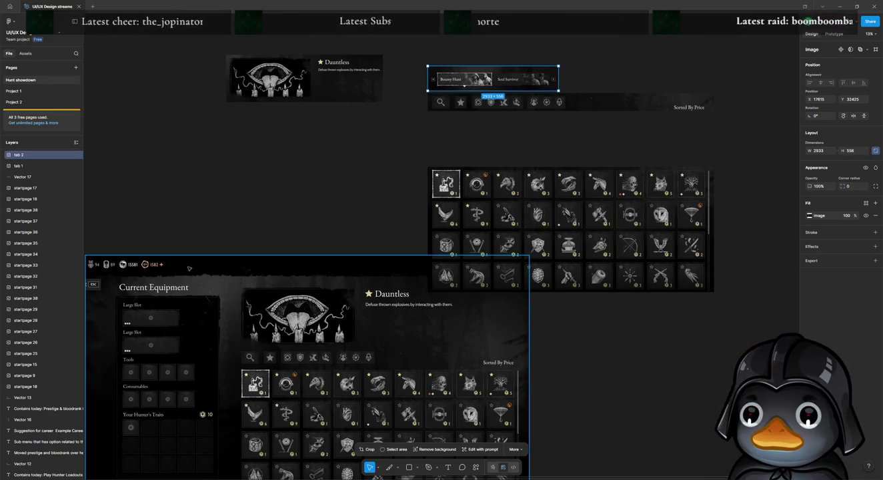
Reposition the full traits screen mockup and bring the annotated filter-bar mockups into view.
scroll(189, 269, down, 1)
scroll(223, 283, down, 4)
drag(382, 252, 366, 306)
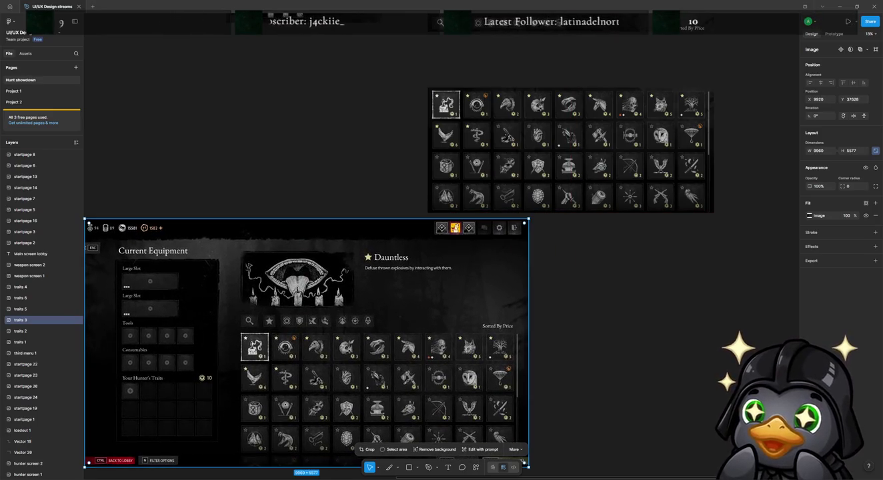
click(230, 178)
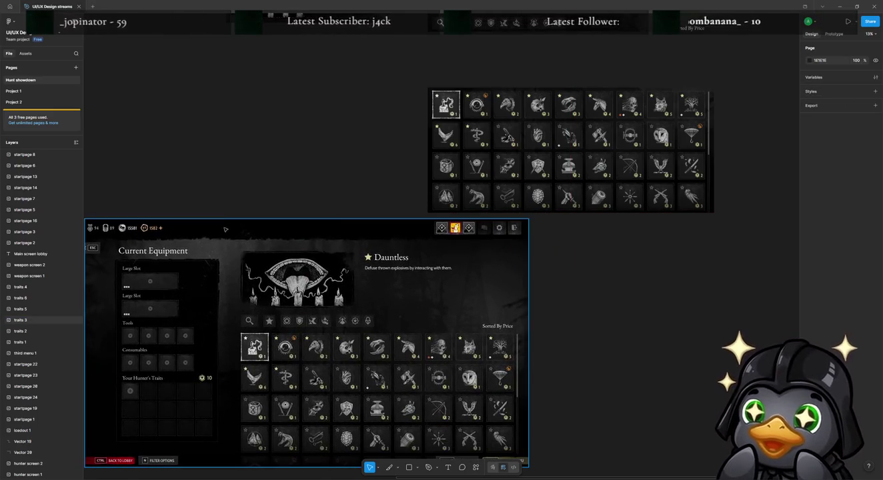
drag(214, 150, 617, 264)
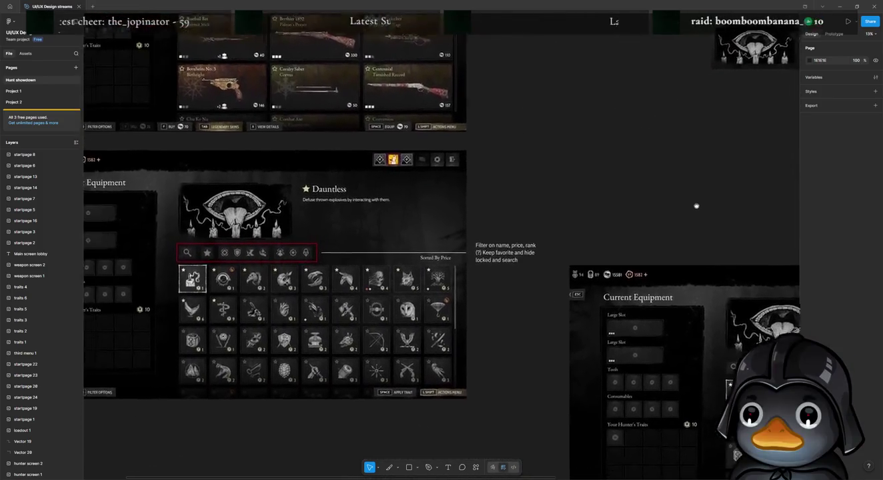
scroll(244, 152, up, 5)
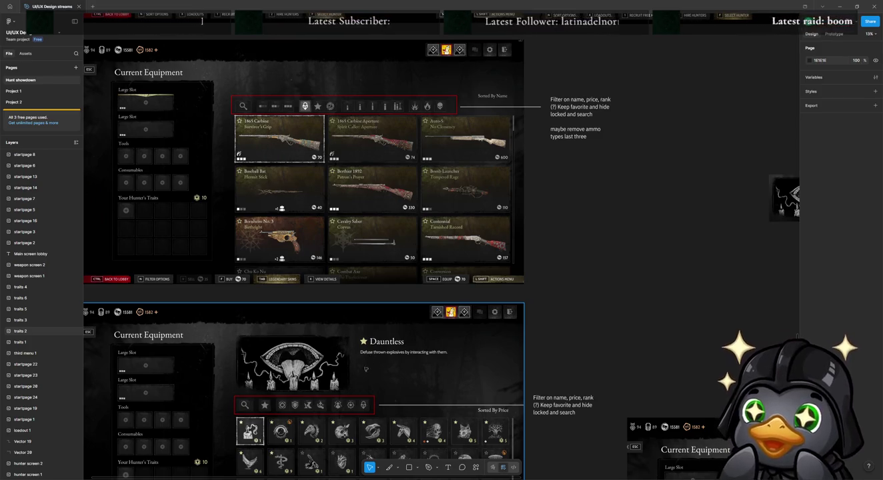
Move the trait icon grid image up slightly.
scroll(633, 301, down, 3)
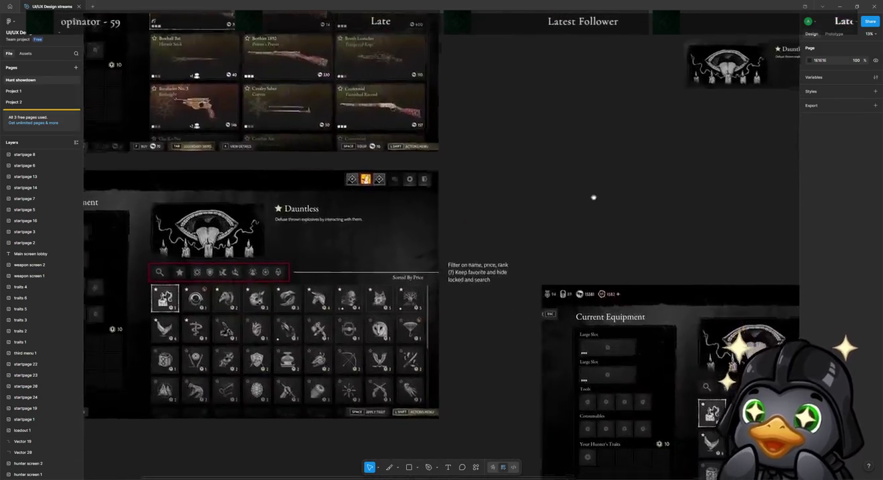
scroll(592, 197, down, 2)
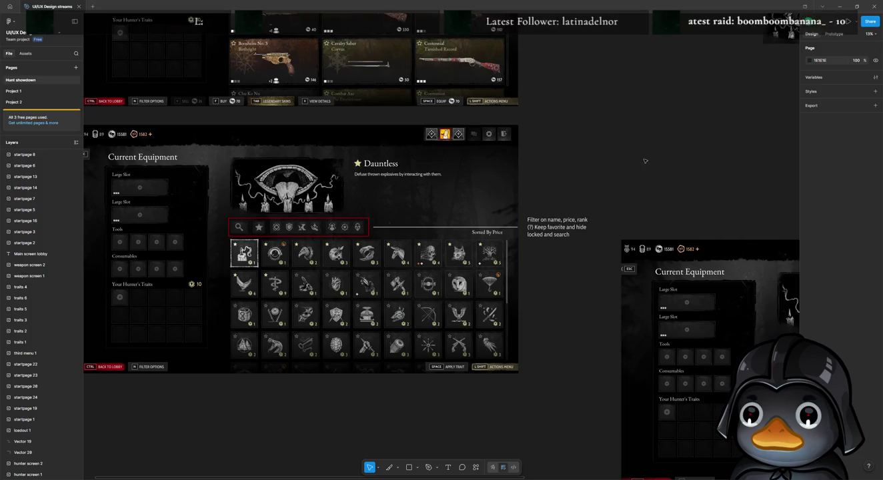
scroll(644, 161, up, 5)
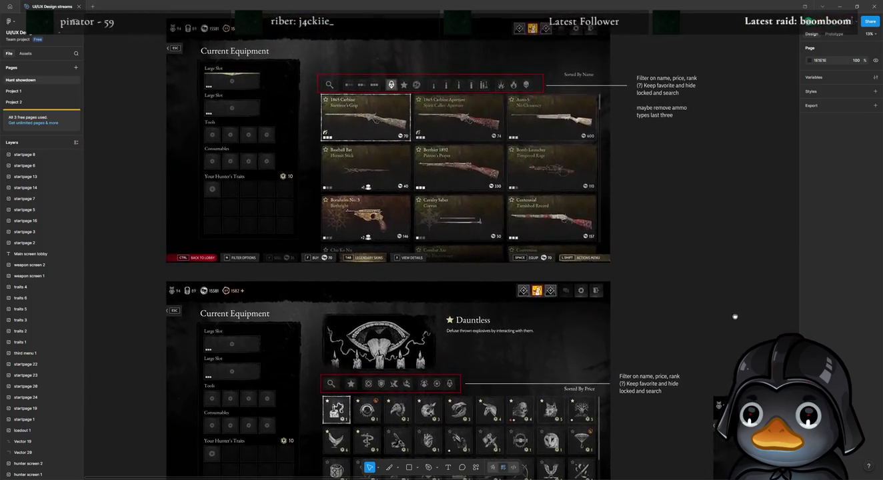
scroll(732, 315, down, 2)
scroll(636, 161, down, 3)
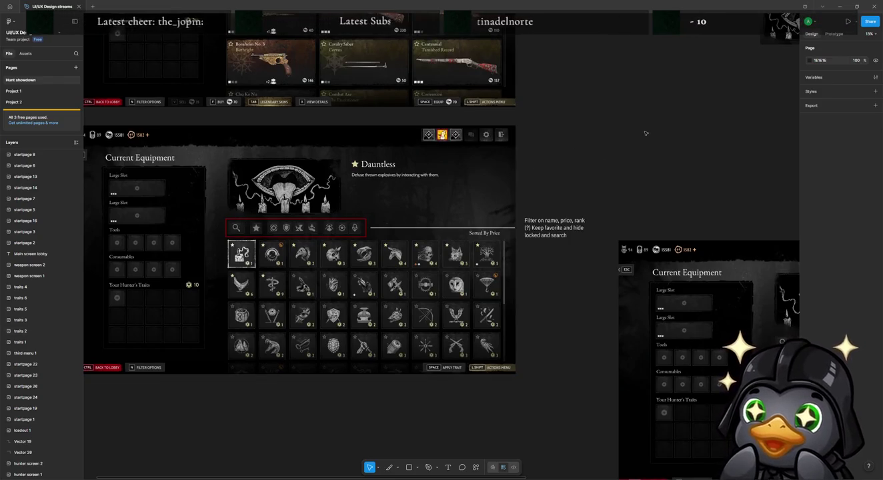
scroll(601, 157, right, 5)
scroll(315, 188, right, 5)
scroll(257, 123, down, 2)
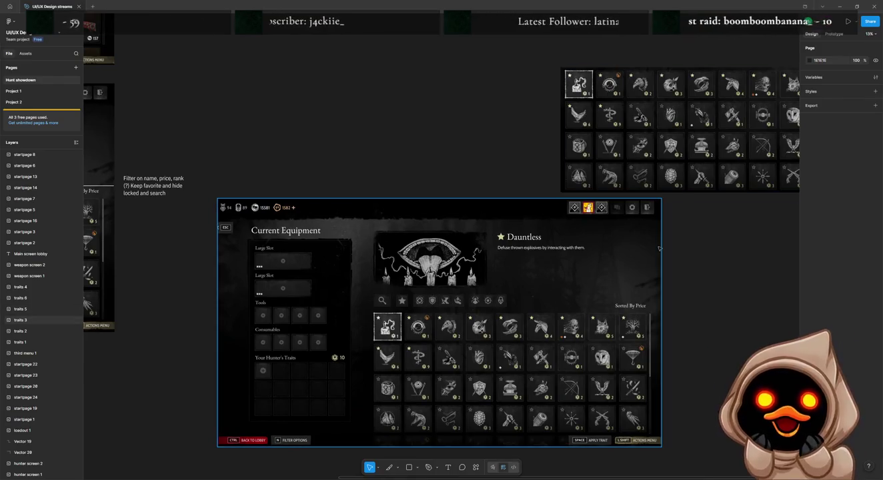
scroll(665, 261, up, 4)
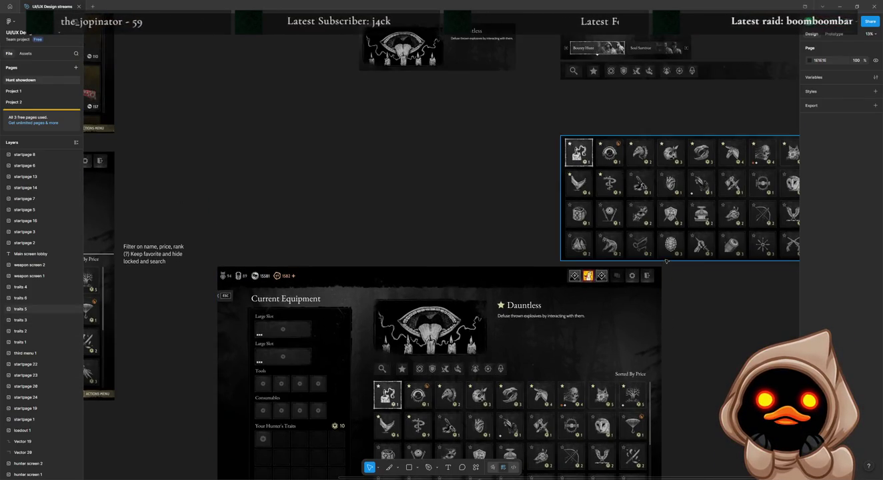
drag(624, 189, 624, 142)
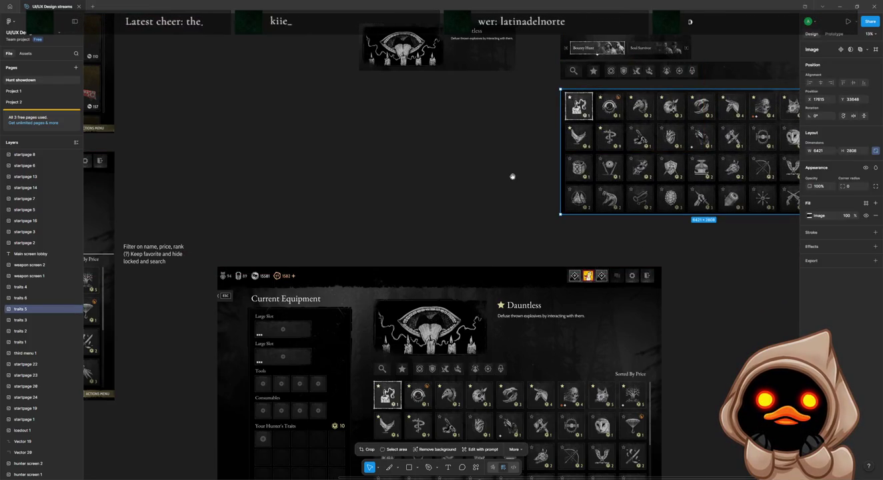
Move the tabs image to the upper left, and stack the filter bar above the guide-aligned Dauntless card.
scroll(513, 176, right, 5)
scroll(361, 207, up, 2)
key(Tab)
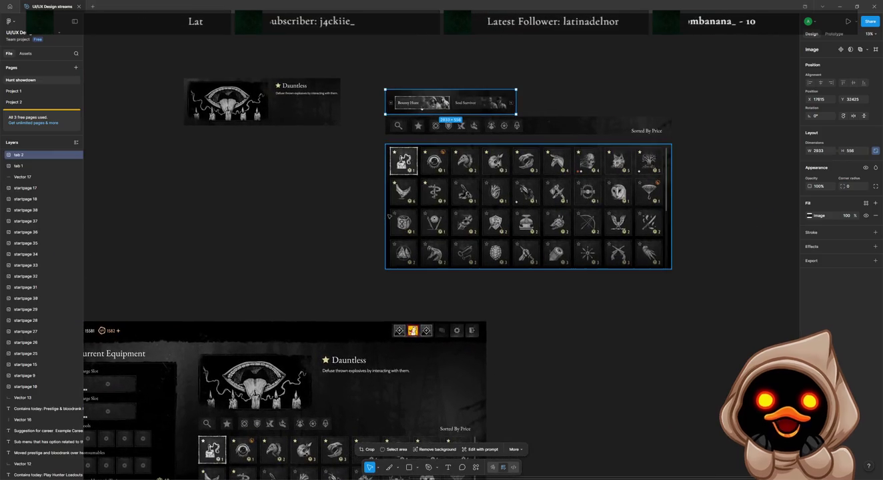
drag(450, 102, 245, 65)
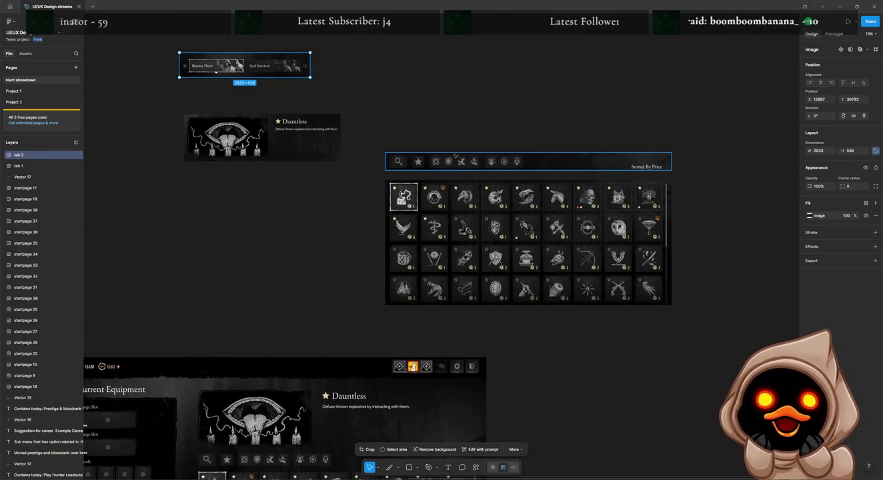
drag(454, 156, 459, 112)
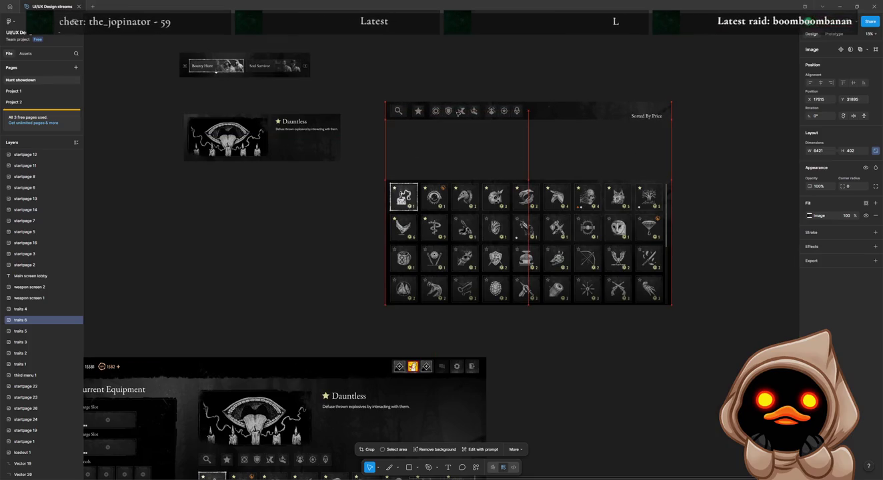
drag(262, 148, 559, 164)
drag(585, 164, 593, 163)
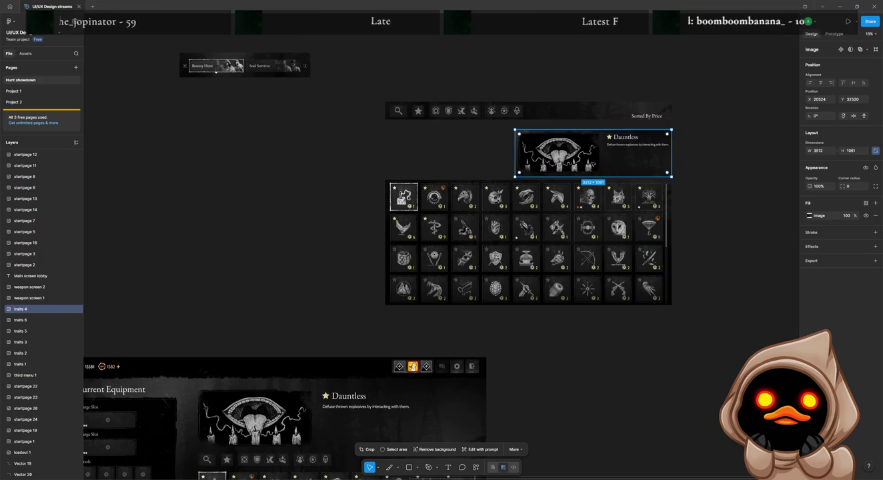
double_click(662, 247)
Crop the trait grid image down to five columns.
drag(672, 243, 541, 247)
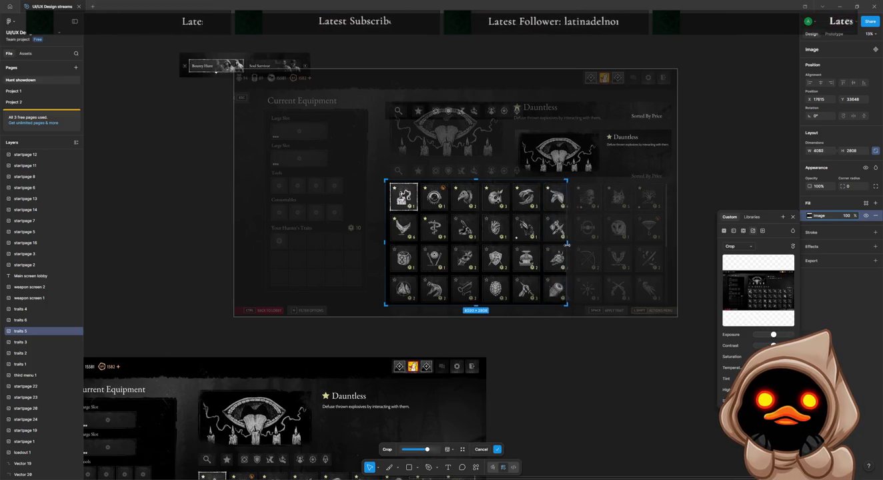
drag(562, 246, 543, 249)
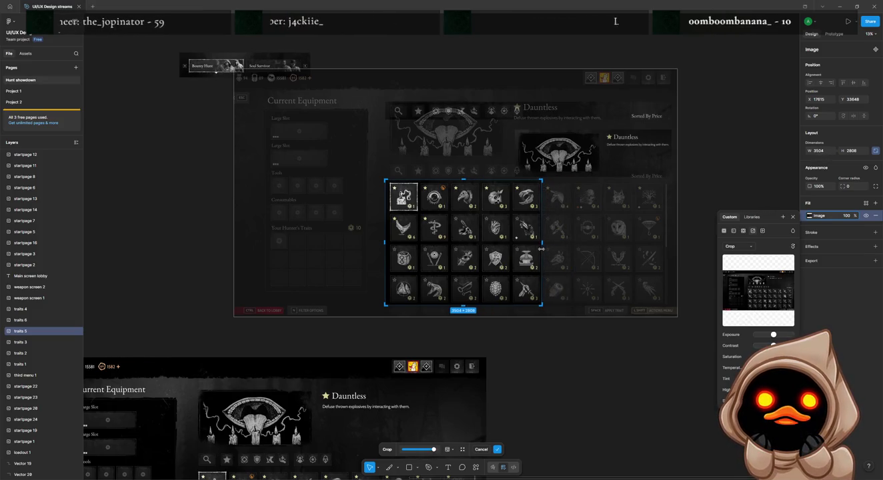
key(Return)
click(573, 179)
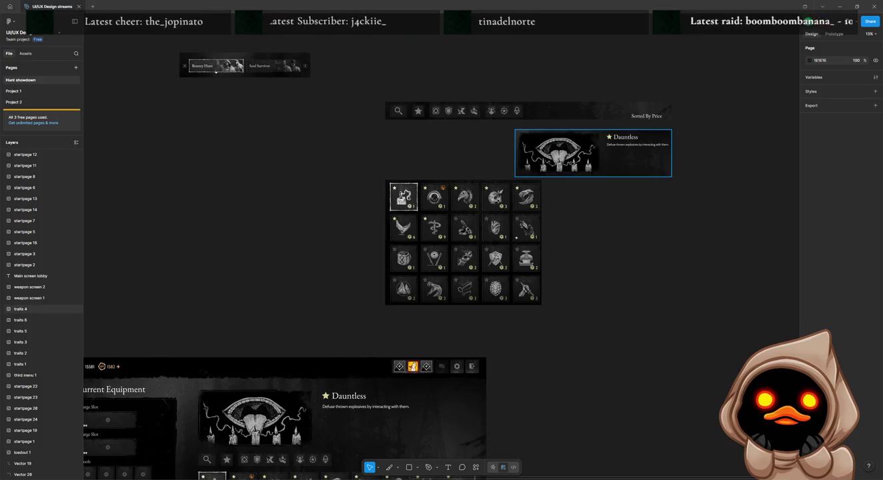
Place the Dauntless card directly above the grid and the filter bar onto the card.
click(27, 309)
drag(625, 152, 494, 154)
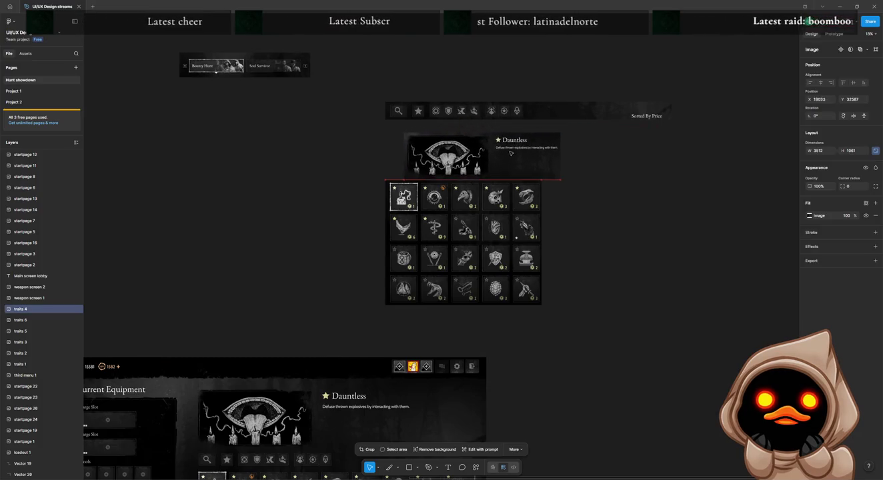
double_click(542, 110)
key(Escape)
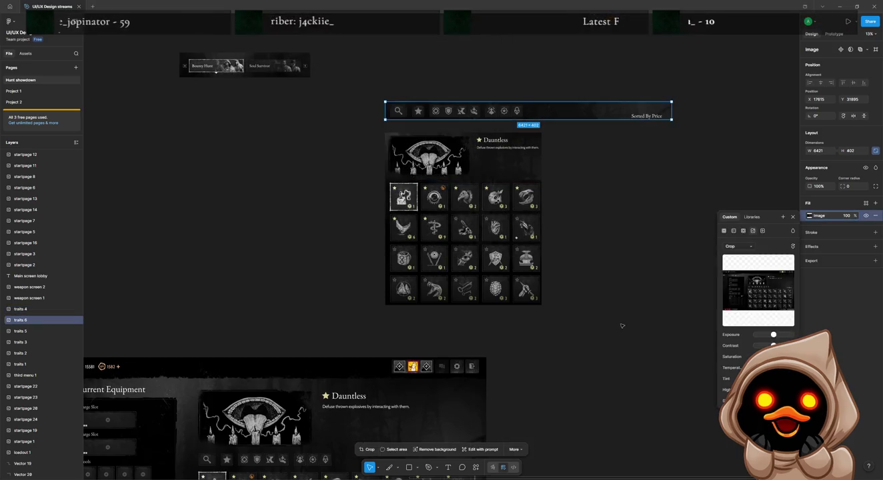
mouse_move(572, 114)
mouse_down()
mouse_move(571, 127)
mouse_move(541, 125)
mouse_up()
double_click(645, 130)
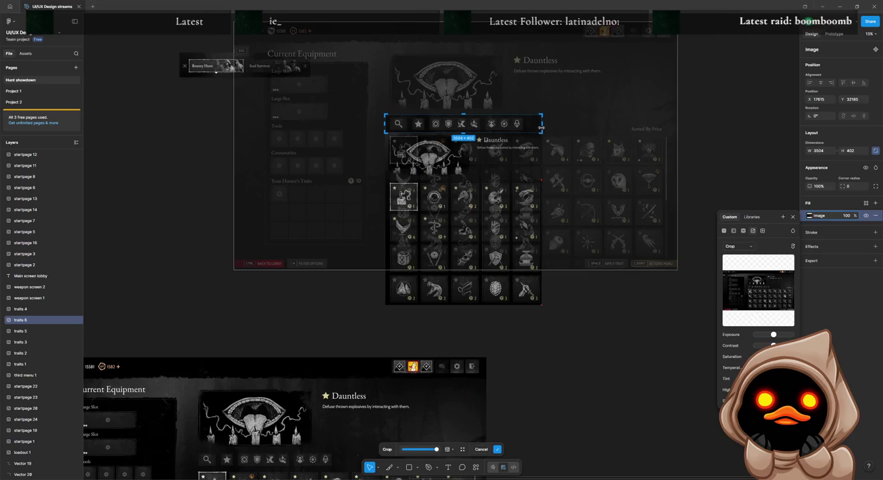
drag(574, 94, 433, 296)
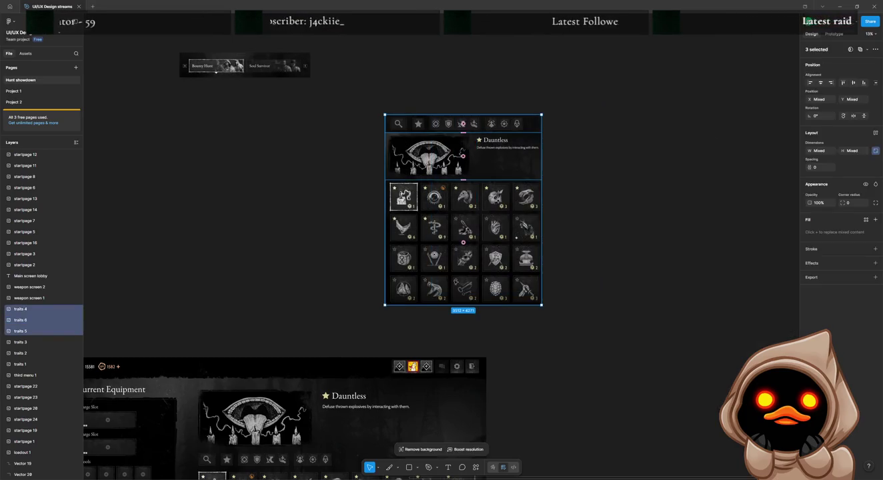
Drag the stacked filter bar, Dauntless card and grid over the lower traits screen.
scroll(572, 264, down, 5)
scroll(572, 265, up, 1)
scroll(572, 265, down, 2)
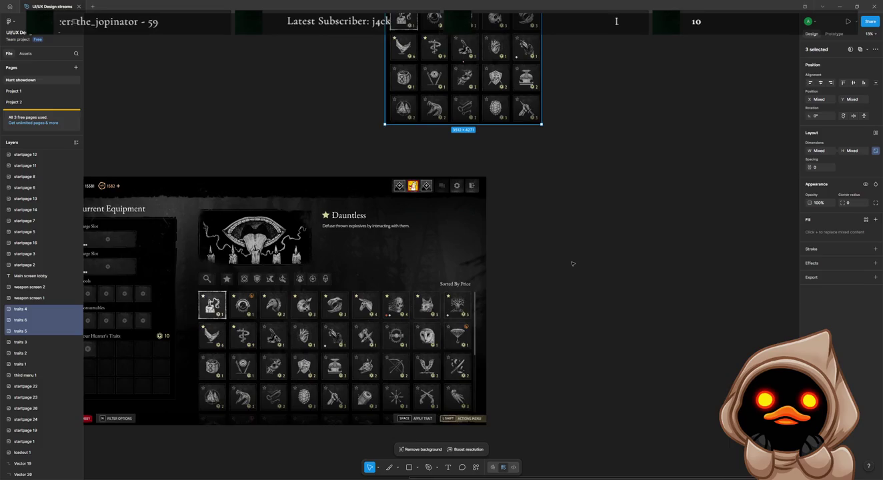
scroll(568, 253, up, 1)
scroll(556, 238, up, 2)
drag(477, 139, 291, 403)
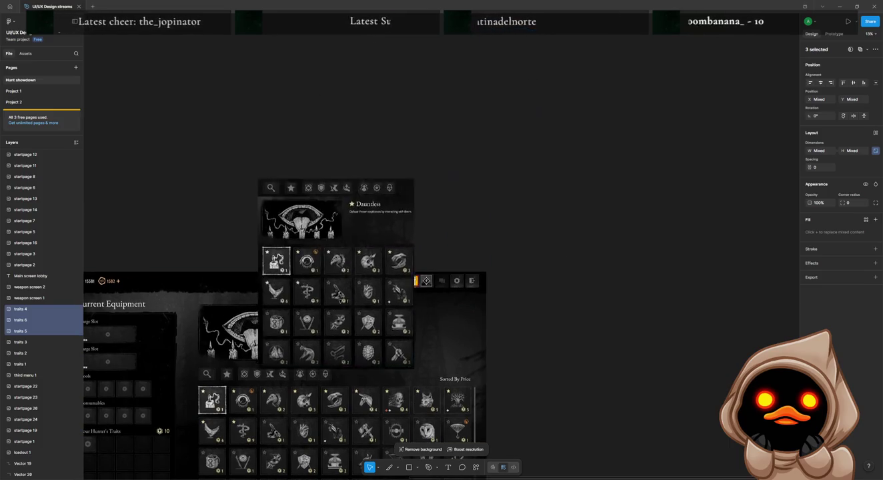
scroll(568, 217, down, 6)
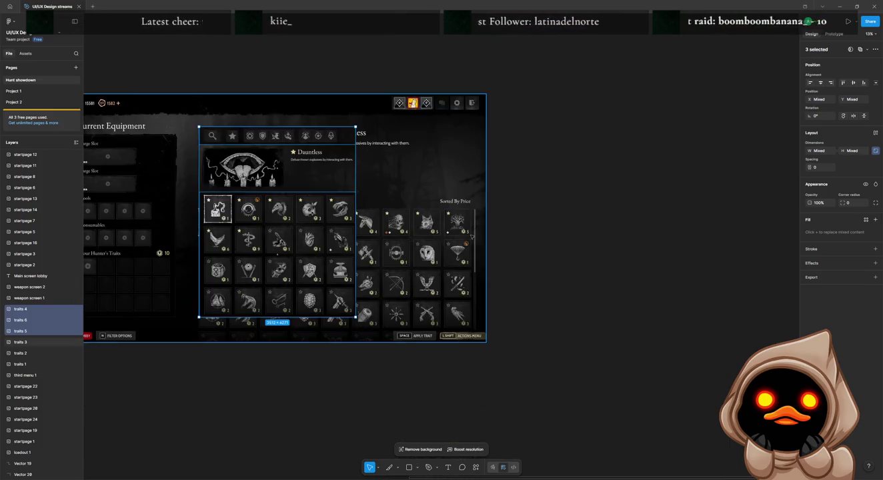
scroll(431, 187, left, 3)
scroll(431, 187, left, 2)
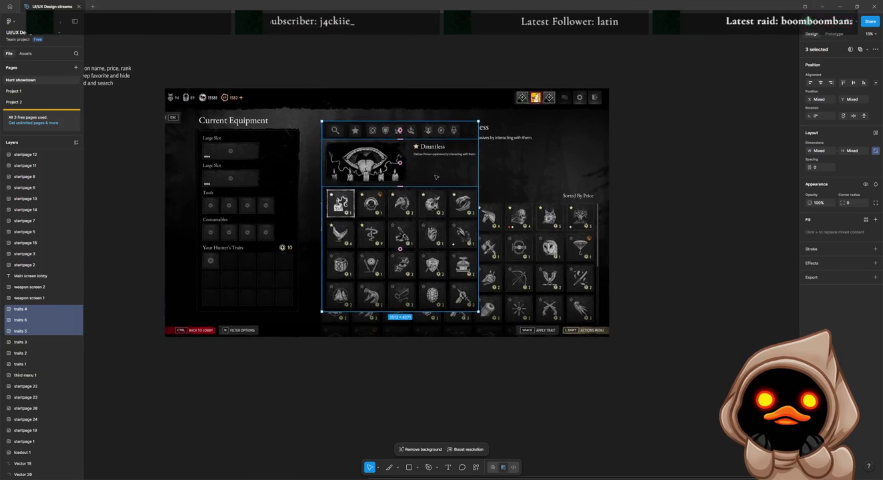
Nudge the stack left and down, slide it right, then undo the last two moves.
key(Left)
key(Down)
mouse_move(431, 187)
mouse_down()
mouse_move(561, 190)
mouse_move(425, 187)
mouse_move(442, 96)
mouse_up()
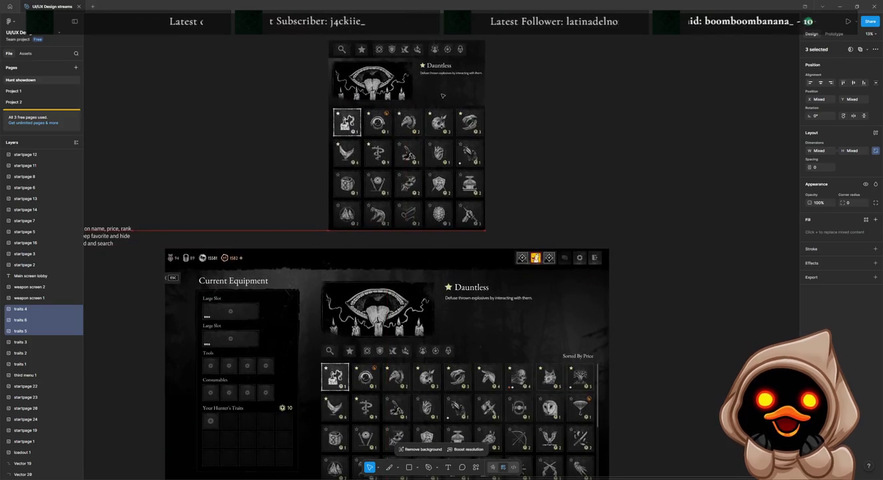
key(ctrl+z)
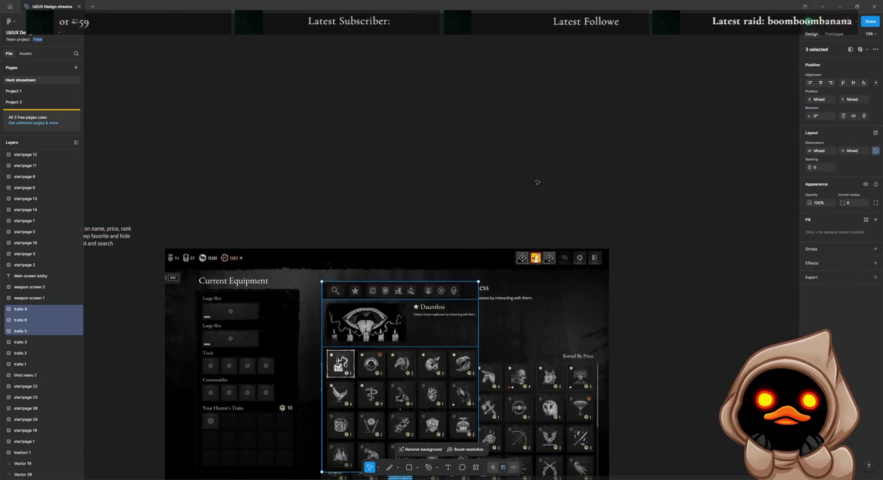
key(ctrl+z)
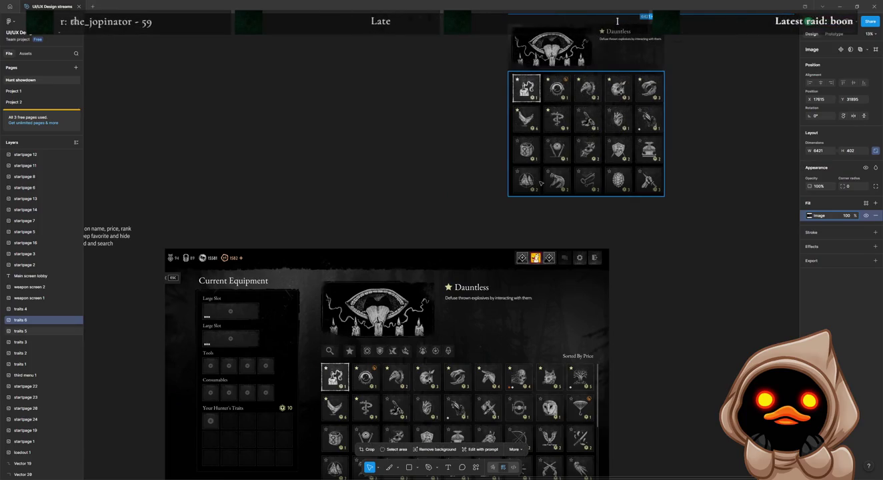
Undo back to the grid crop and trim the trait grid to five icon columns.
key(ctrl+z)
key(ctrl+z)
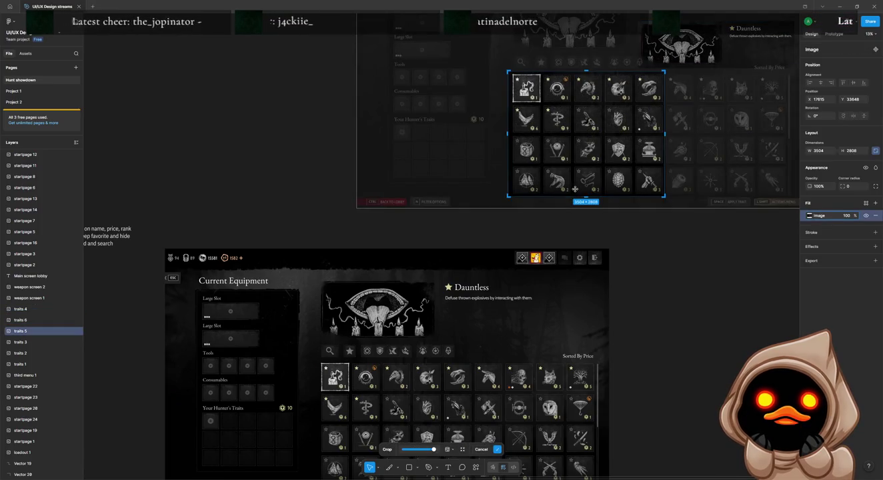
key(ctrl+z)
scroll(581, 228, right, 4)
scroll(585, 258, up, 2)
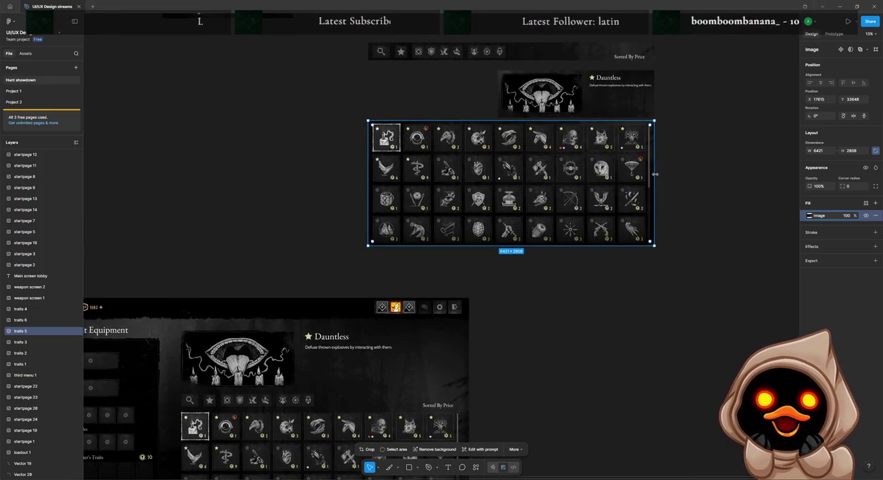
key(ctrl+z)
drag(653, 175, 555, 188)
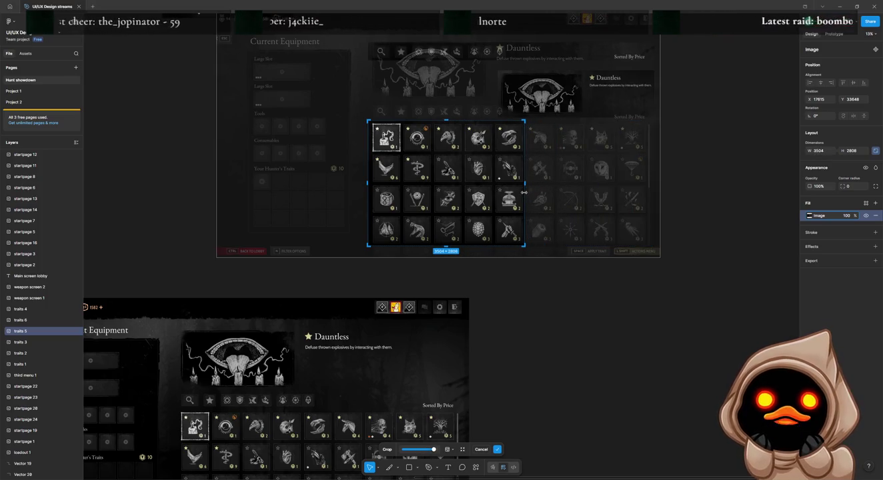
key(Return)
Enlarge the Dauntless detail image to 5581 × 1686 and place it right of the grid.
click(587, 92)
double_click(588, 91)
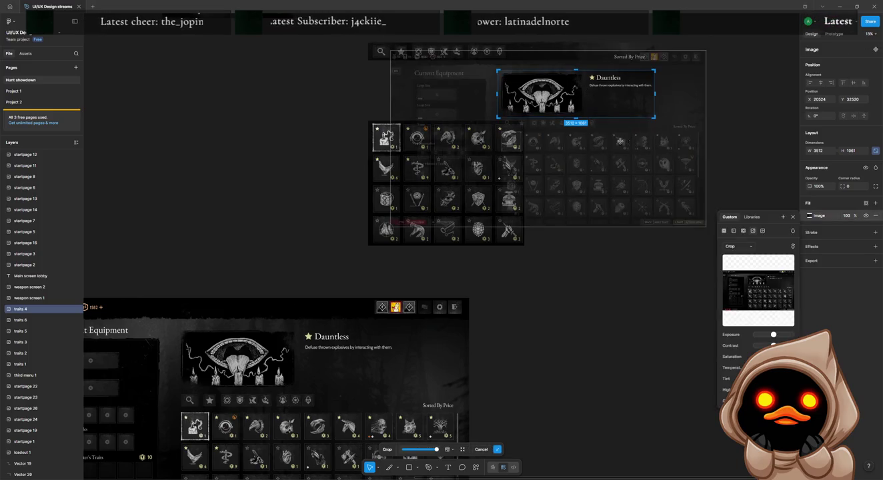
key(Return)
drag(653, 74, 725, 43)
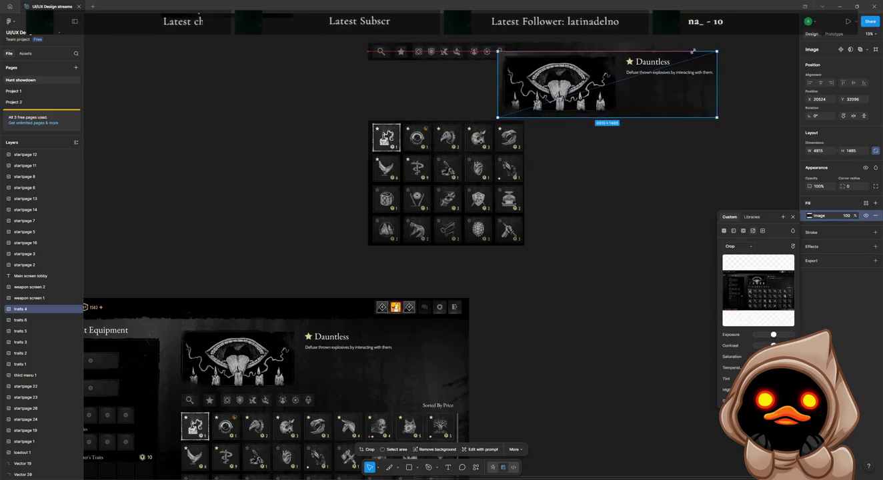
drag(639, 84, 670, 158)
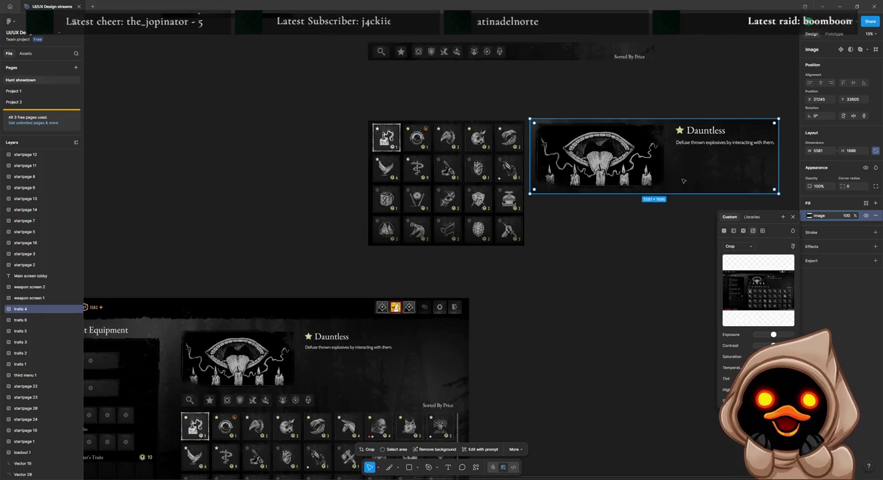
key(ctrl+v)
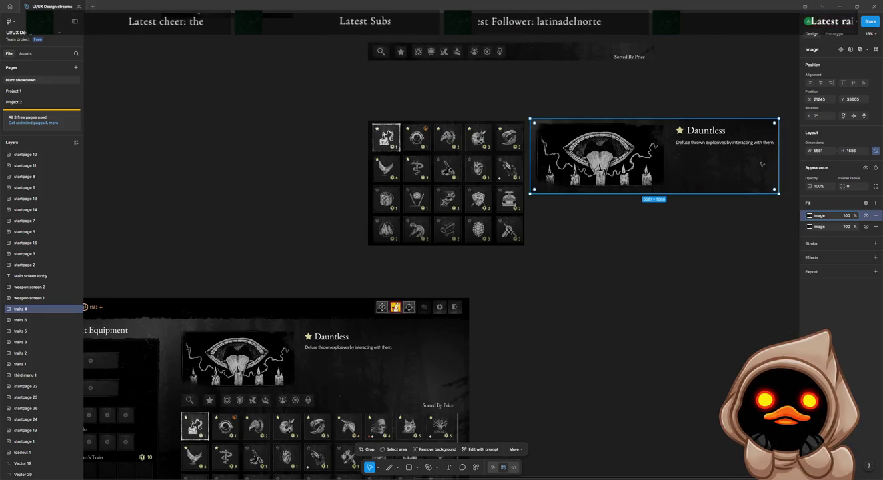
Duplicate the Dauntless image, cropping one copy to the description and the other to the artwork.
mouse_move(748, 170)
mouse_down()
mouse_move(696, 163)
mouse_move(667, 224)
mouse_move(666, 155)
mouse_move(668, 231)
mouse_up()
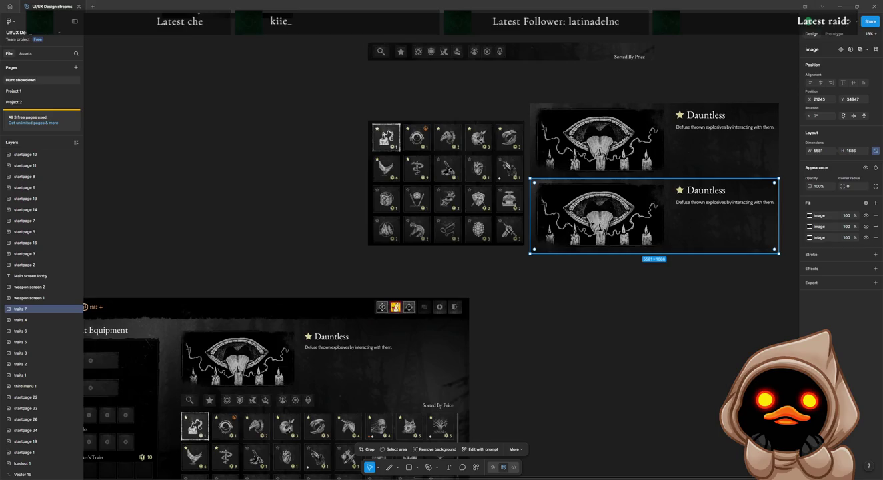
double_click(669, 231)
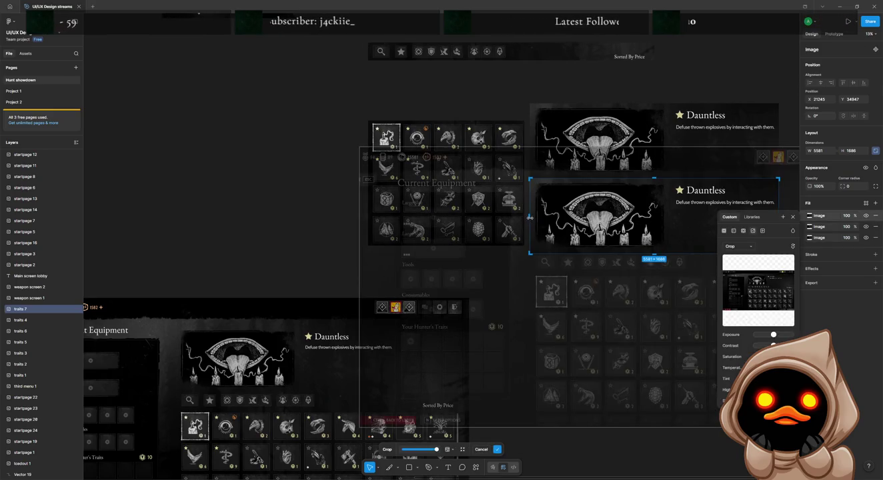
drag(531, 218, 671, 208)
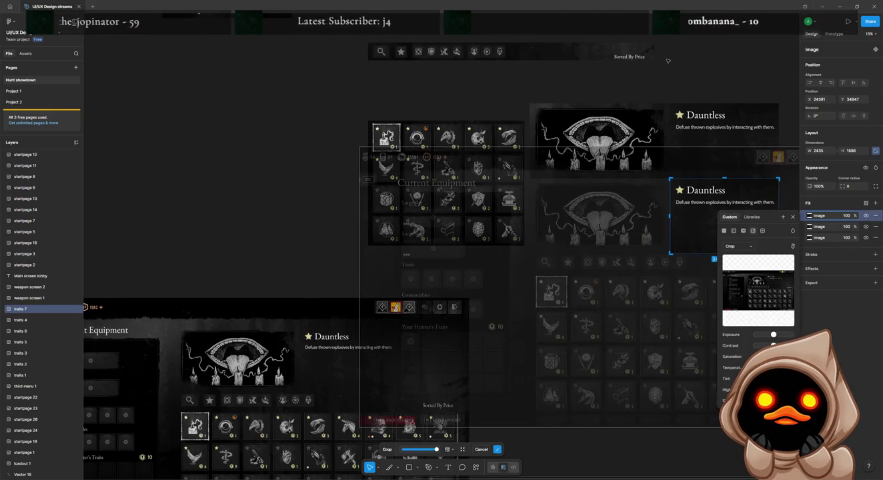
key(ctrl+z)
key(ctrl+z)
drag(777, 140, 671, 144)
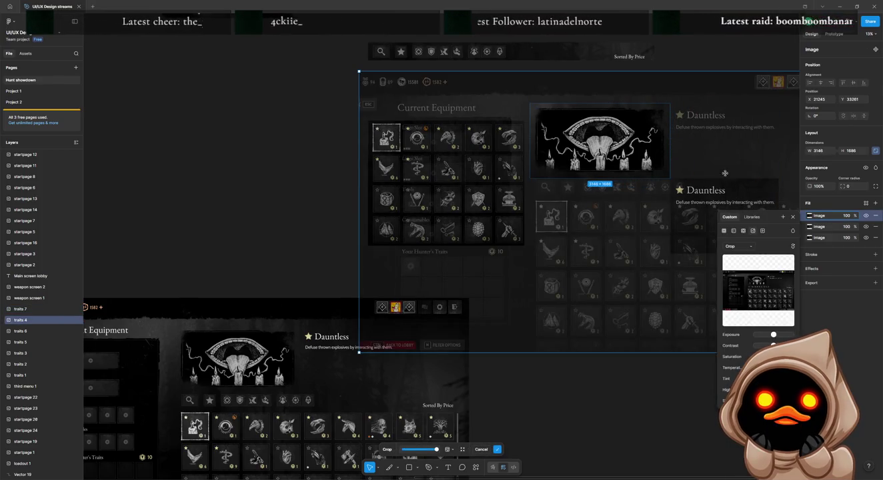
key(Return)
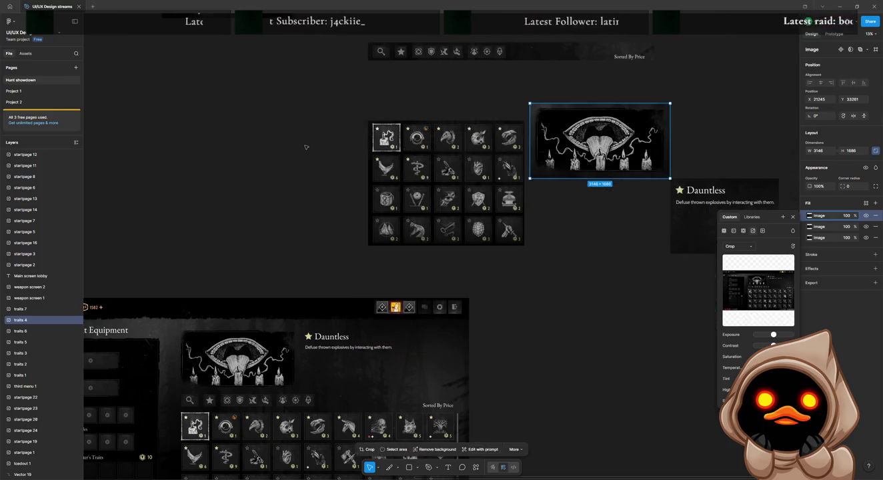
Enlarge the description piece to the artwork width and trim empty space below its text.
click(570, 229)
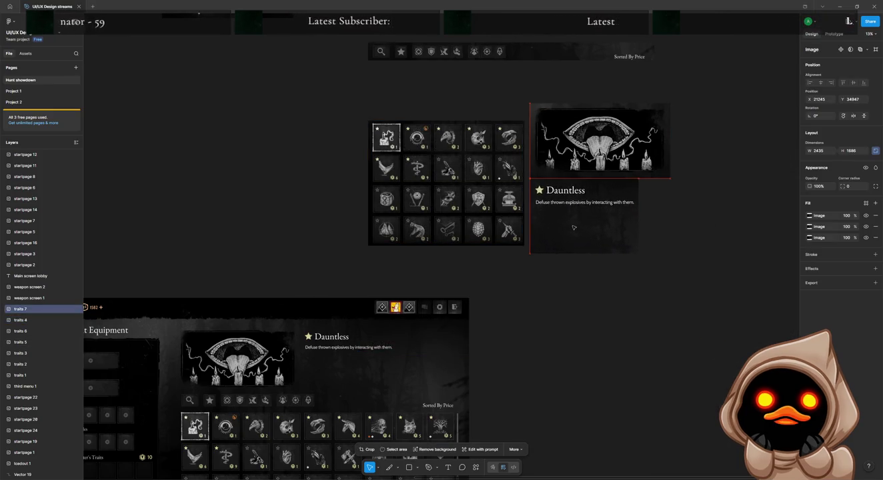
mouse_move(639, 177)
mouse_down()
mouse_move(669, 168)
mouse_move(658, 205)
mouse_up()
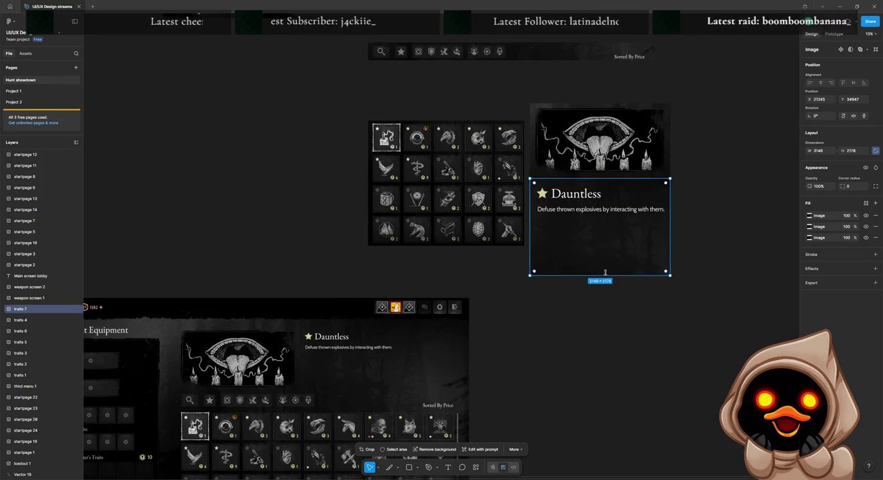
key(Return)
drag(605, 272, 601, 243)
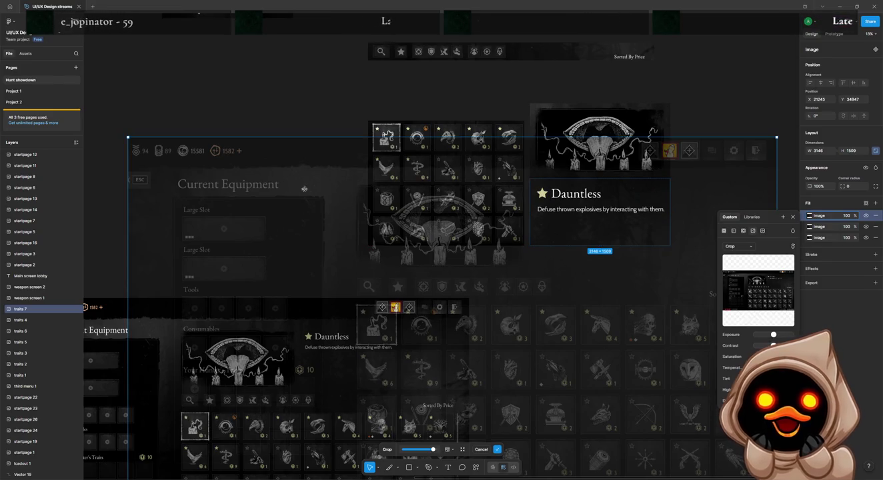
key(Return)
key(Escape)
Enlarge the grid, stretch the filter bar across its top, and group everything onto the mockup.
click(484, 130)
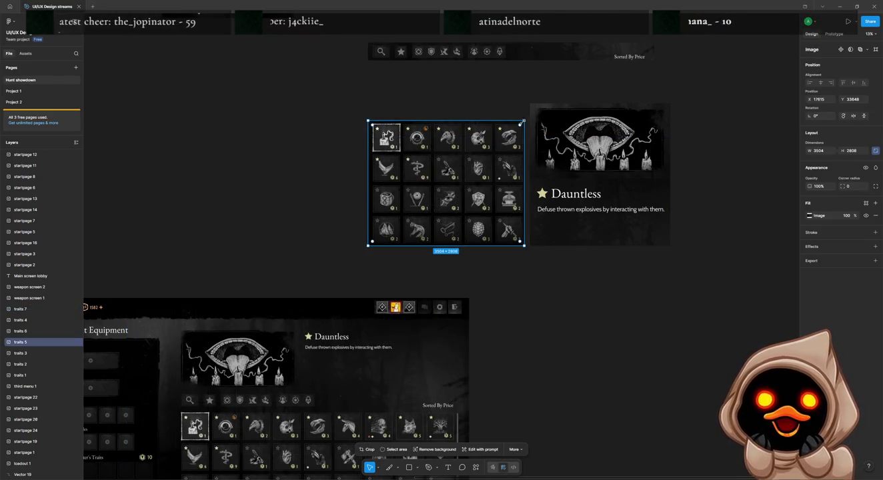
mouse_move(525, 122)
mouse_down()
mouse_move(529, 112)
mouse_move(356, 246)
mouse_up()
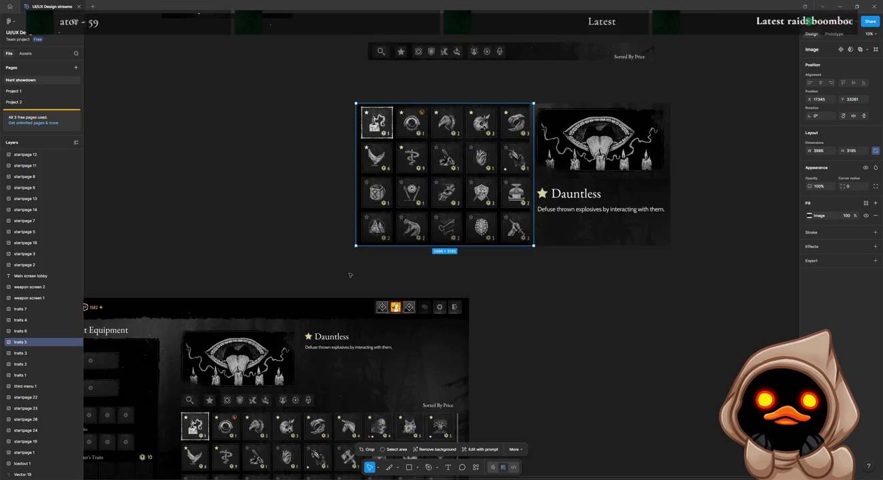
click(350, 275)
drag(511, 51, 498, 93)
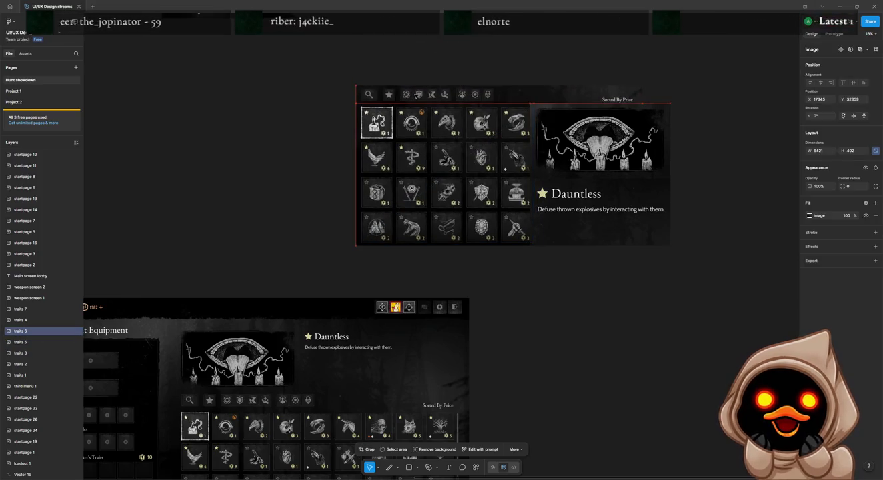
mouse_move(644, 84)
mouse_down()
mouse_move(663, 83)
mouse_move(400, 235)
mouse_up()
key(ctrl+g)
mouse_move(523, 183)
mouse_down()
mouse_move(394, 367)
mouse_move(328, 245)
mouse_up()
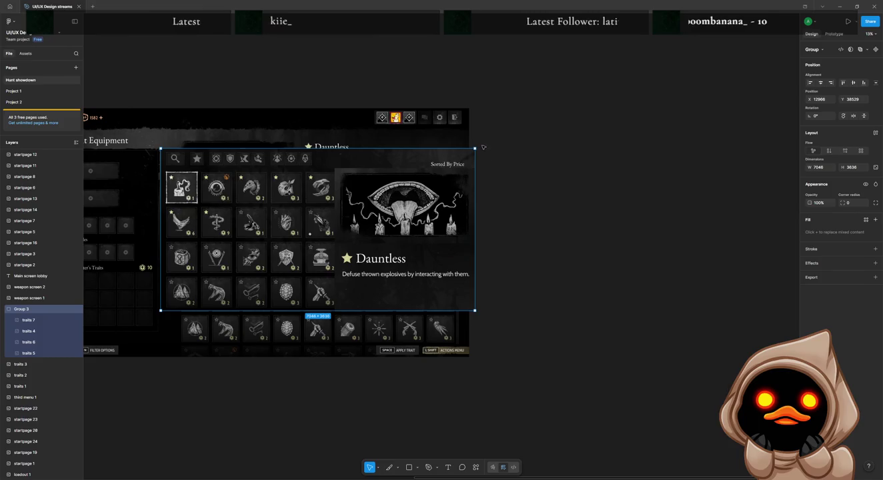
Shrink the trait group slightly and fine-tune its position over the mockup.
drag(474, 148, 467, 151)
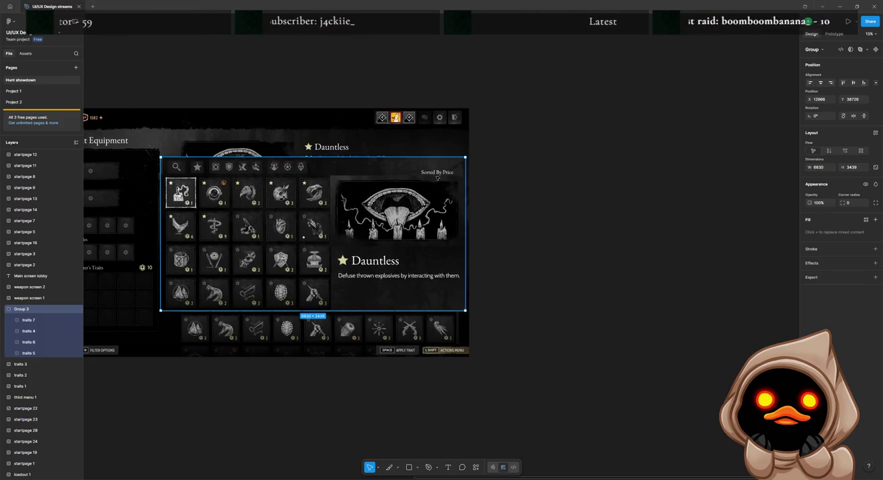
drag(425, 180, 424, 179)
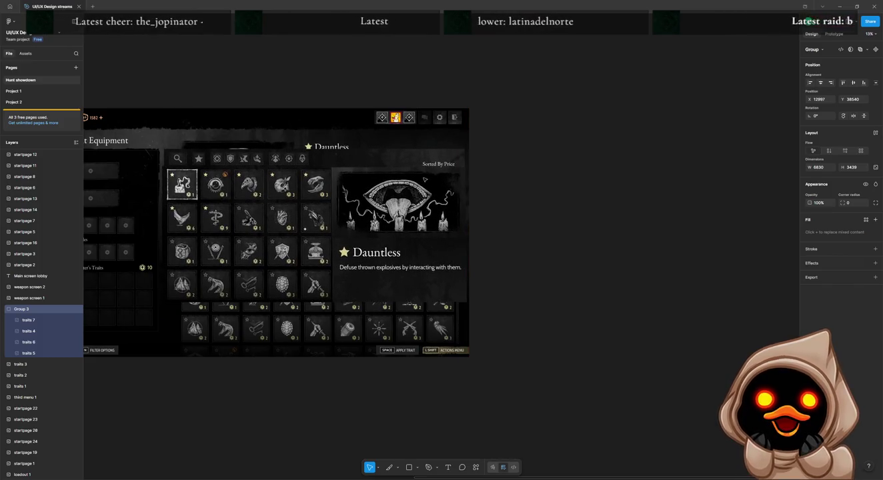
click(518, 247)
scroll(468, 257, left, 4)
scroll(466, 256, down, 1)
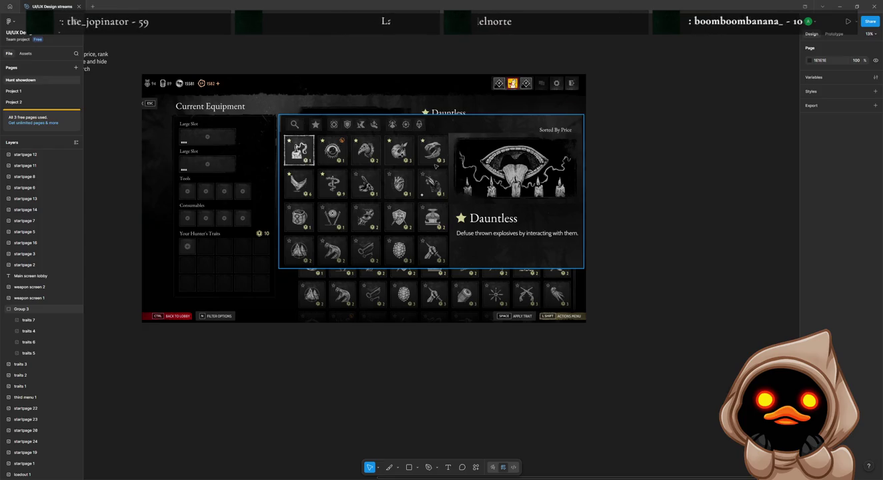
drag(343, 144, 340, 140)
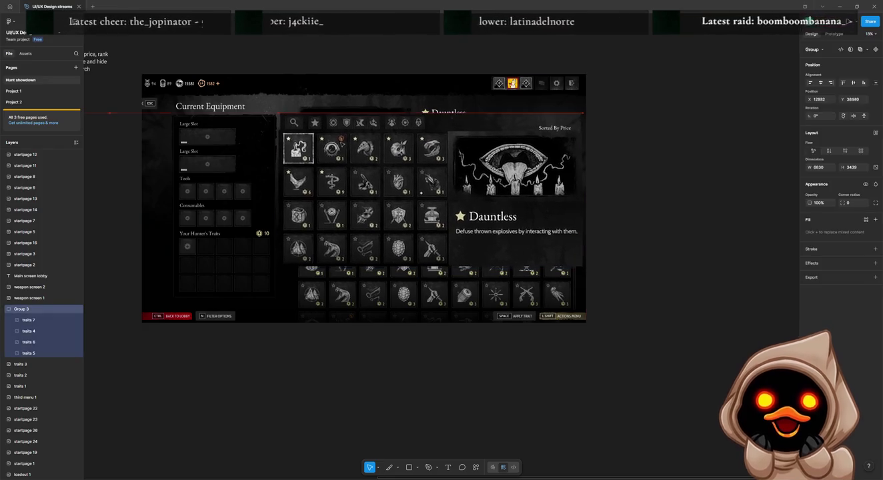
drag(342, 140, 345, 138)
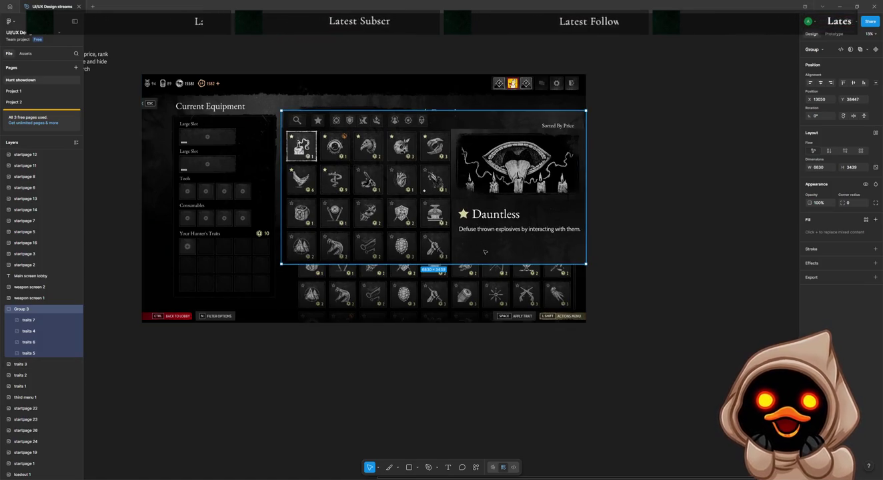
mouse_move(487, 232)
mouse_down()
mouse_move(655, 231)
mouse_move(477, 224)
mouse_up()
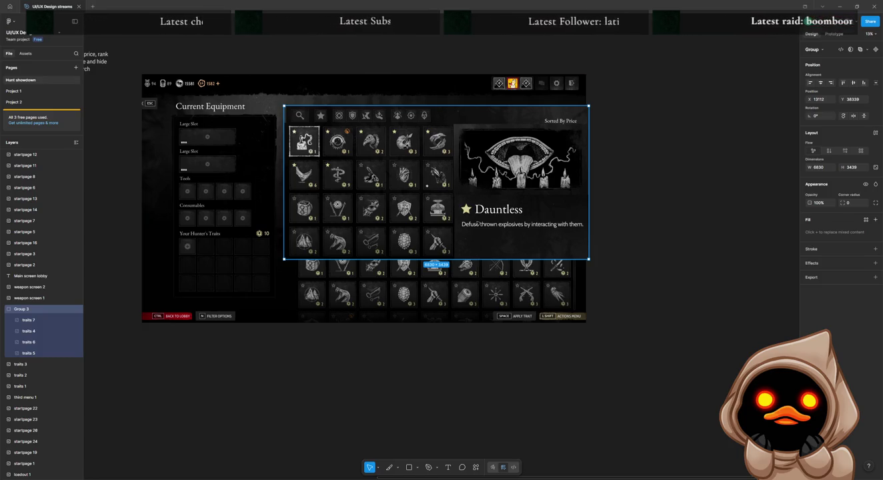
drag(476, 225, 477, 231)
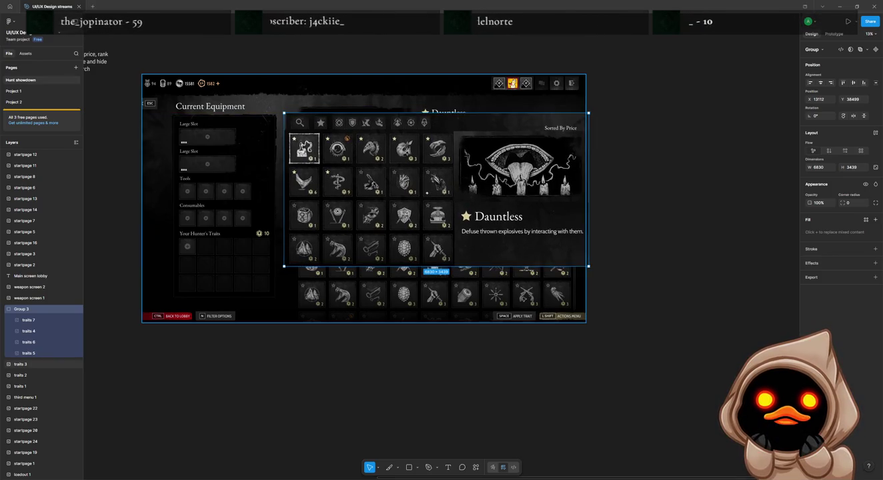
Copy a strip of the description piece and move it to the top of the popup.
double_click(517, 265)
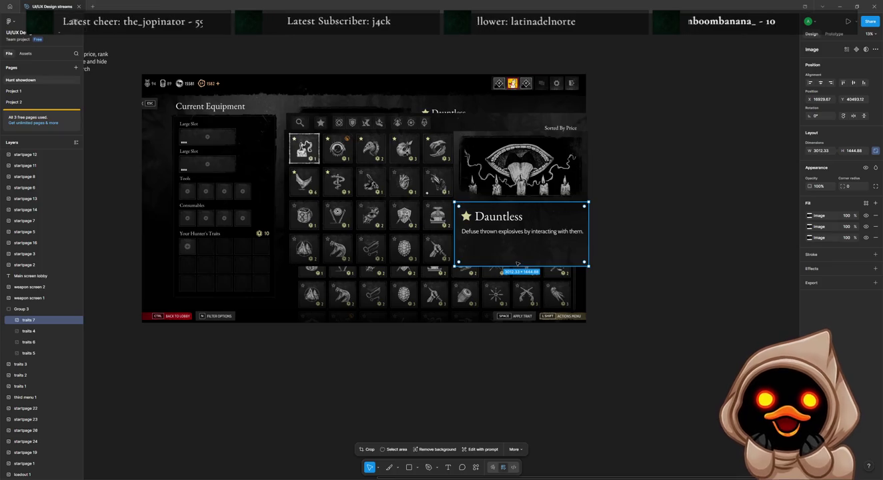
drag(517, 264, 514, 272)
double_click(516, 272)
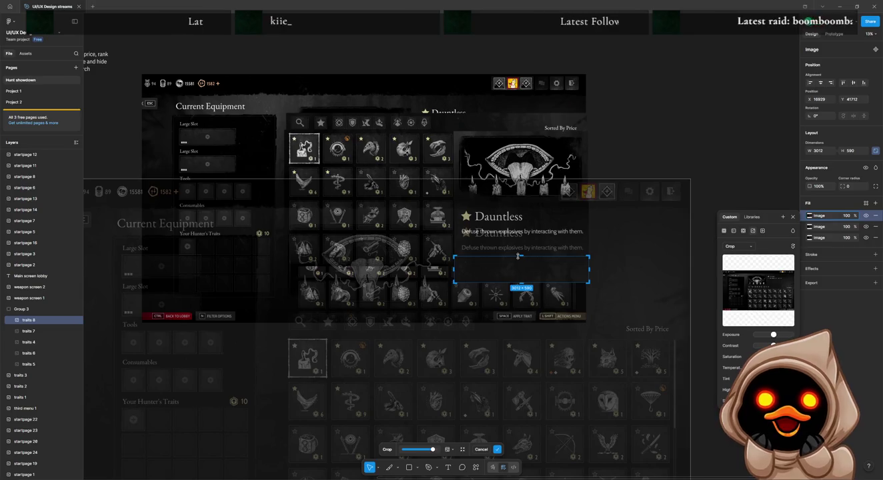
key(Escape)
key(Escape)
click(533, 273)
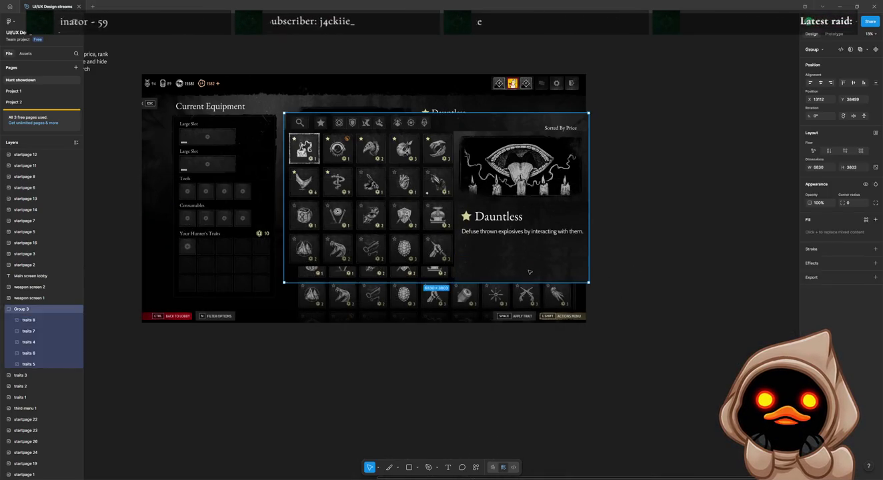
mouse_move(534, 267)
mouse_down()
mouse_move(534, 197)
mouse_move(504, 114)
mouse_up()
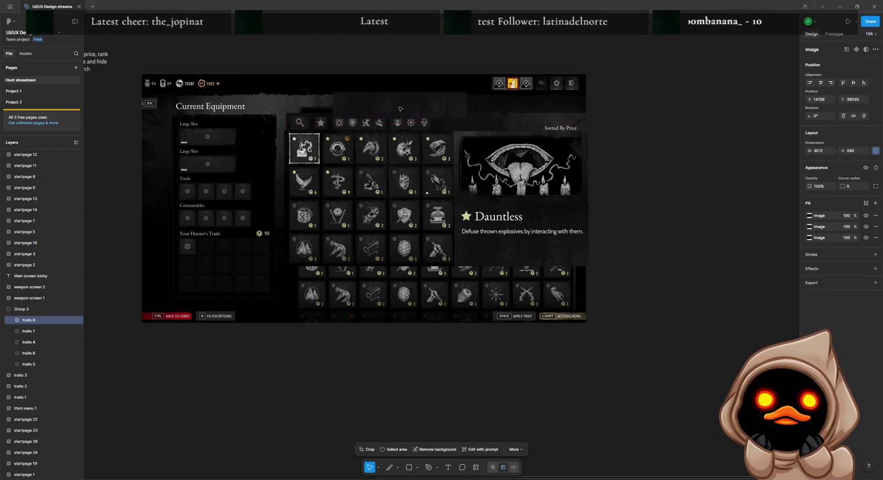
right_click(361, 107)
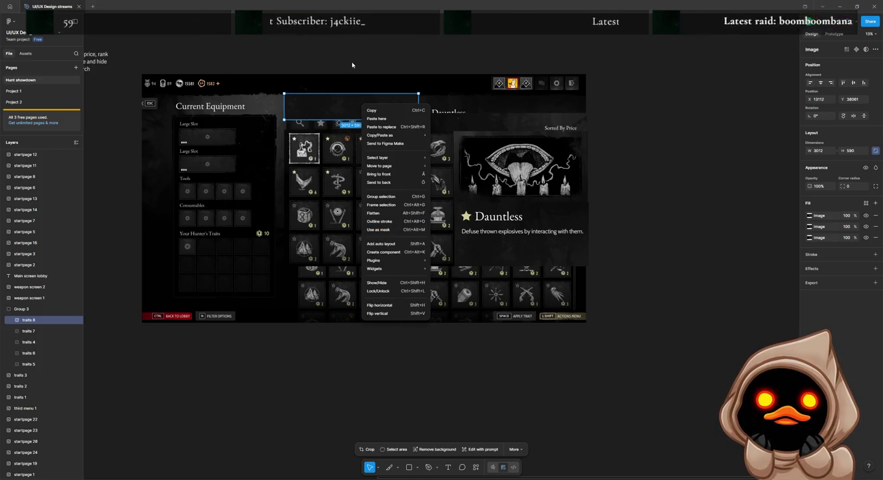
key(Escape)
mouse_move(391, 109)
mouse_down()
mouse_move(491, 111)
mouse_move(523, 128)
mouse_up()
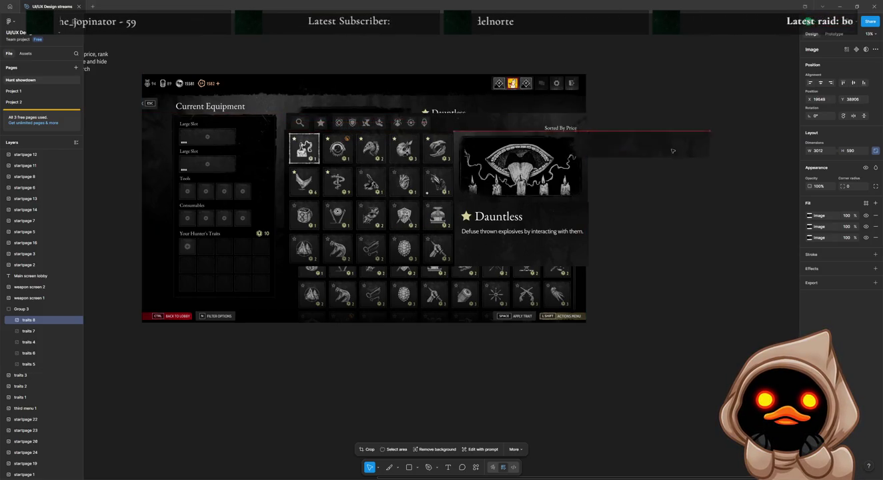
key(Escape)
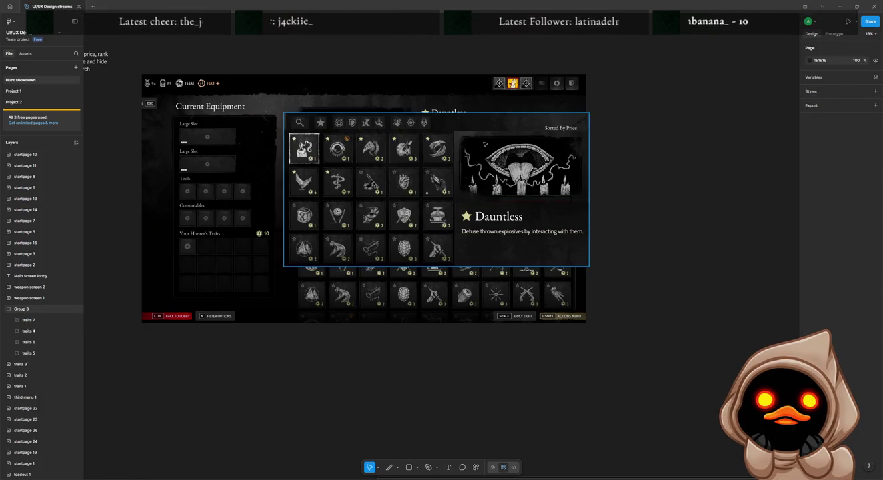
Move the traits group below the mockup and draw a rectangle over the trait panel area.
drag(485, 145, 459, 405)
key(r)
mouse_move(286, 105)
mouse_down()
mouse_move(355, 201)
mouse_move(537, 308)
mouse_move(586, 312)
mouse_up()
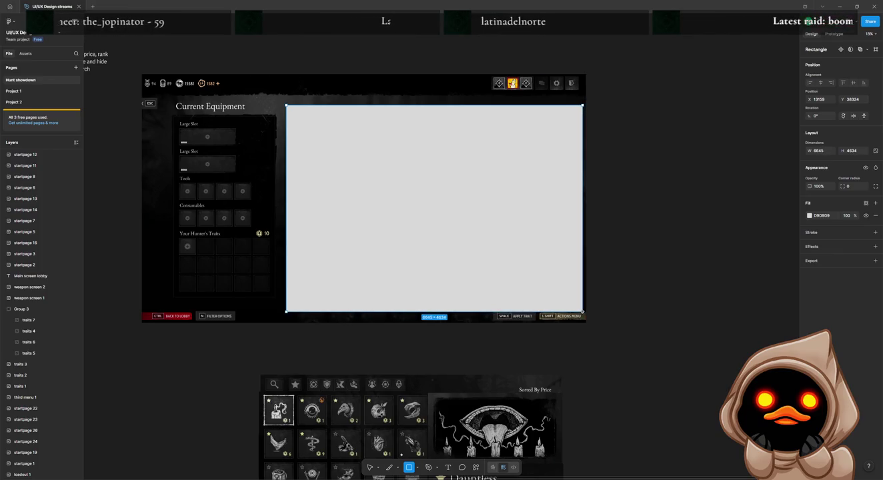
Fill the rectangle with black (000000) and lower its opacity to 90%.
click(809, 216)
text(000000)
key(Return)
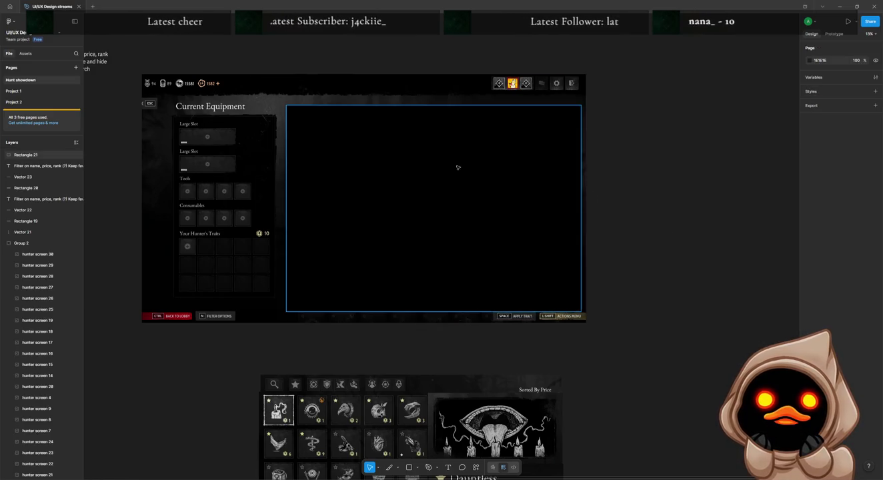
click(404, 170)
key(9)
click(648, 242)
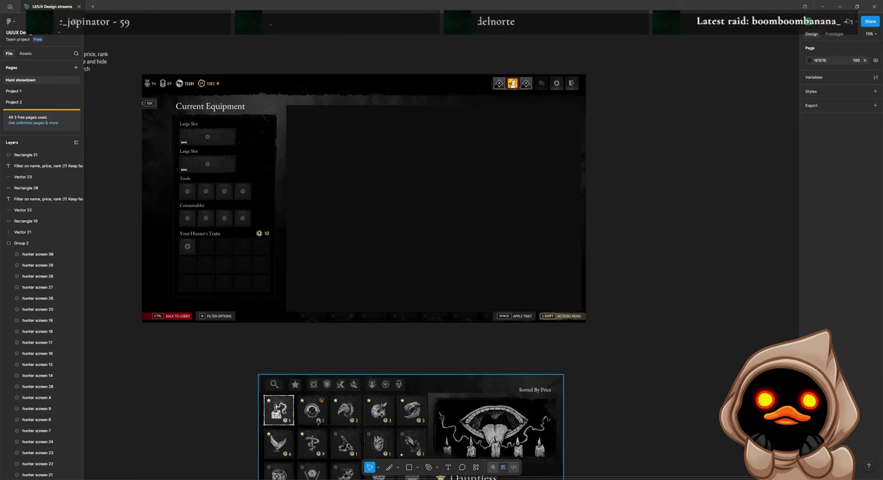
Bring the traits group back in front of the rectangle, resized to 6614 × 3344 and raised slightly.
drag(309, 413, 340, 180)
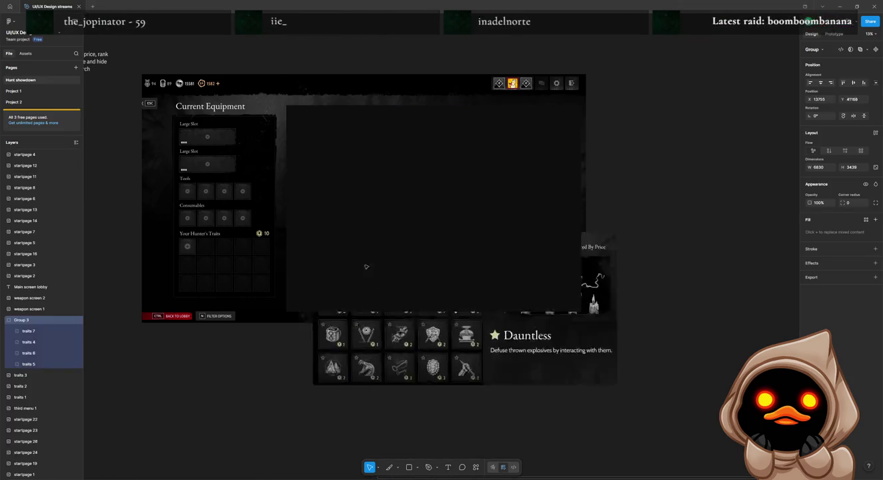
right_click(343, 179)
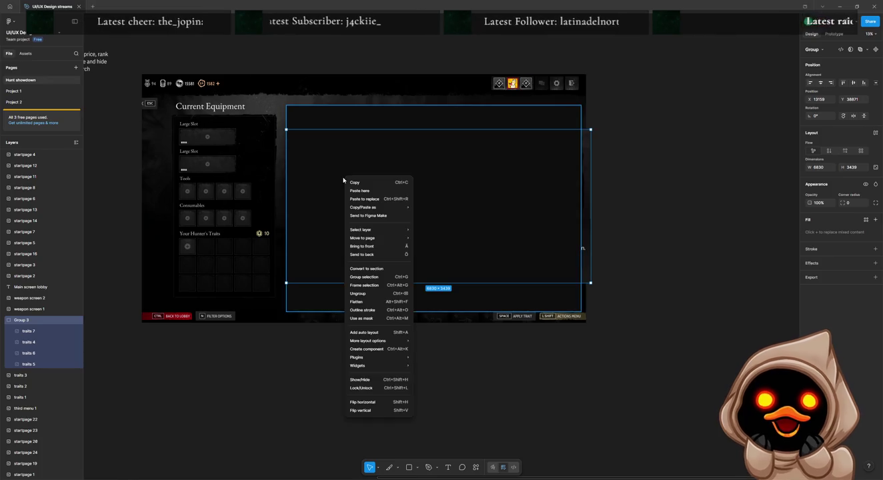
click(360, 246)
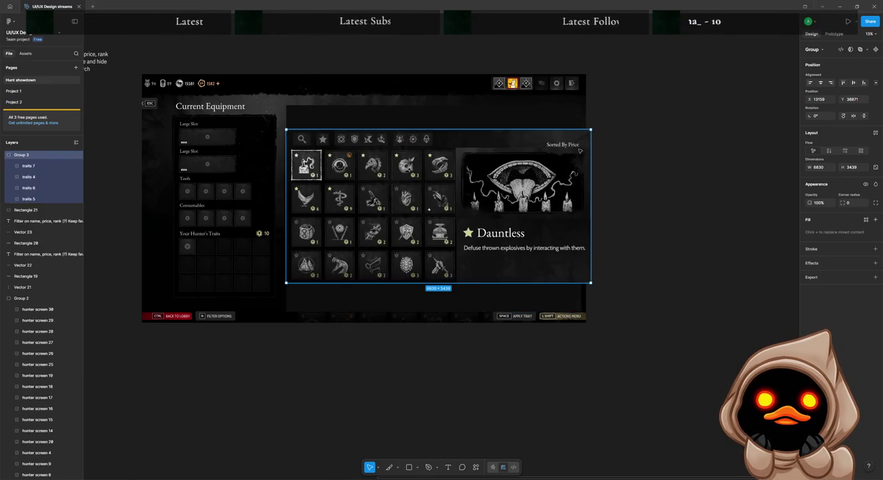
drag(590, 129, 581, 133)
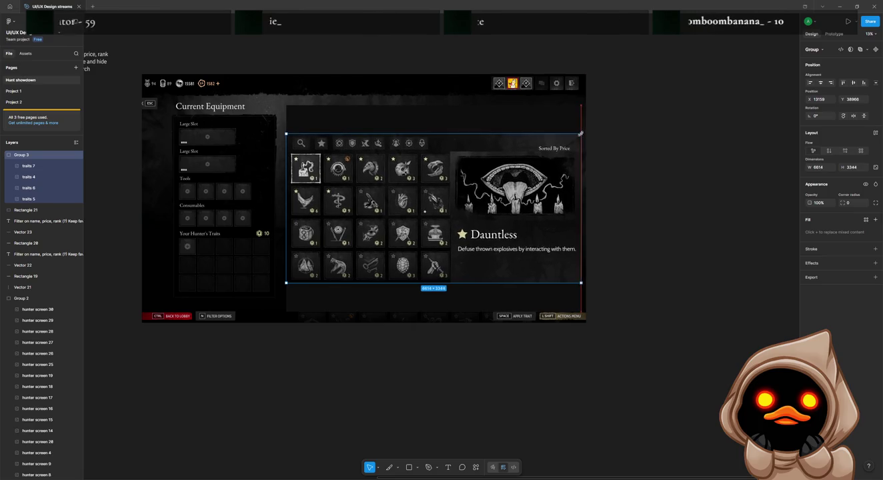
drag(432, 220, 434, 200)
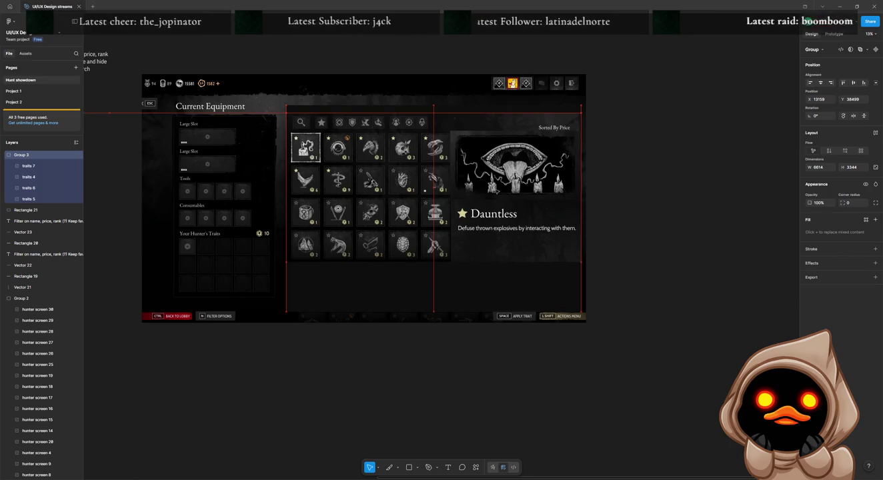
click(710, 237)
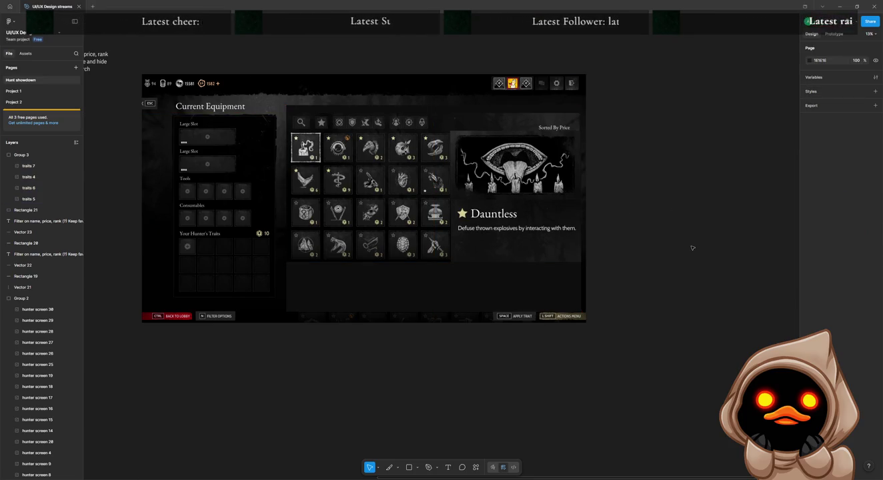
Nudge the Dauntless description and artwork inside Group 3 into alignment.
click(452, 207)
double_click(514, 167)
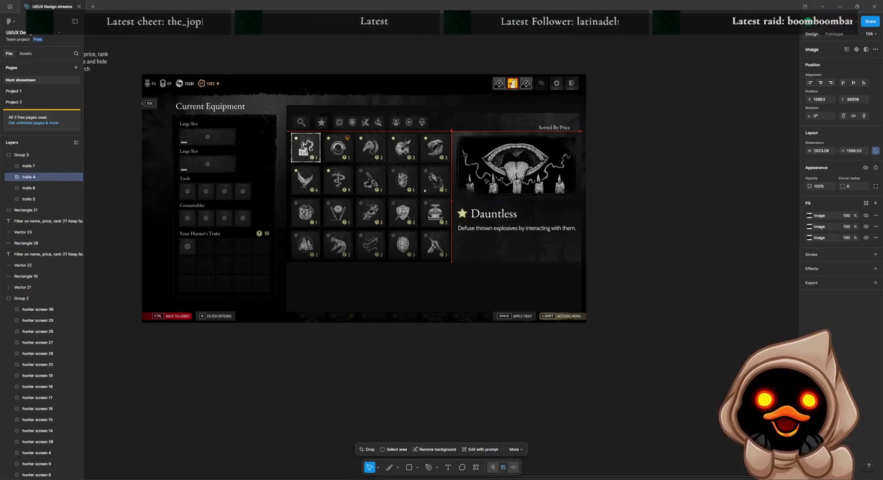
click(480, 223)
drag(480, 224, 482, 221)
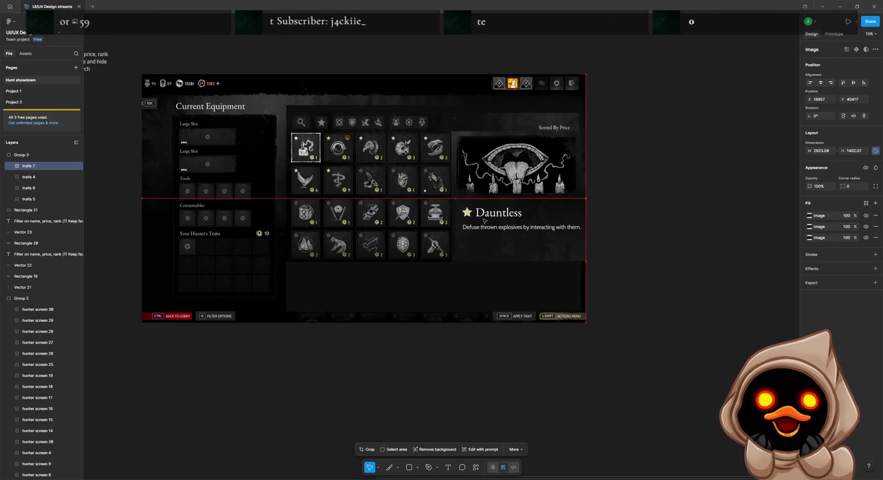
key(Escape)
click(484, 220)
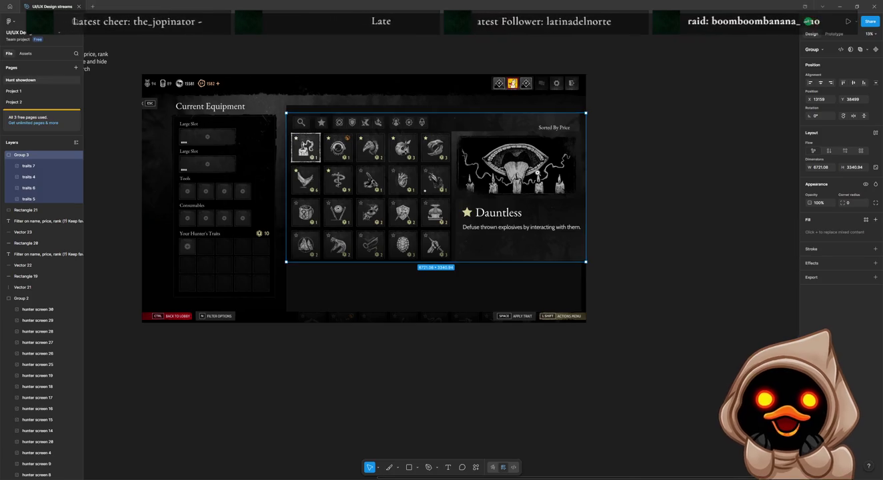
scroll(536, 173, up, 5)
double_click(537, 173)
drag(537, 172, 554, 166)
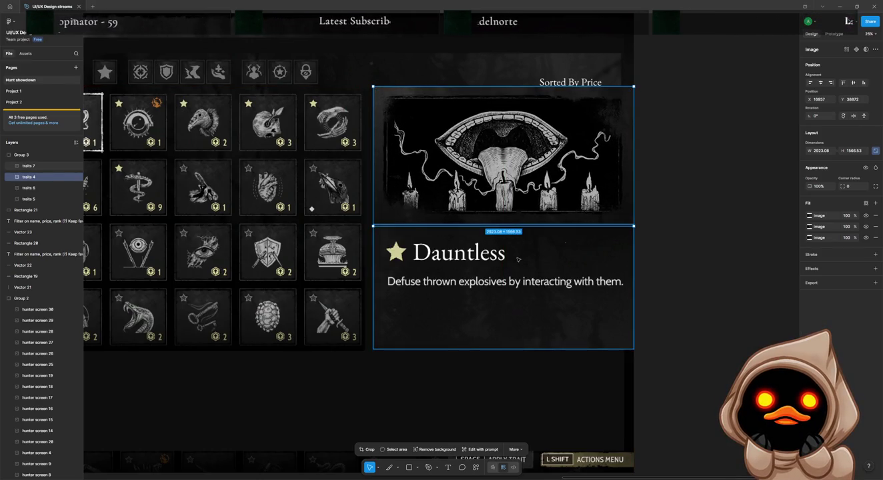
shift+click(518, 259)
drag(517, 259, 512, 252)
key(Escape)
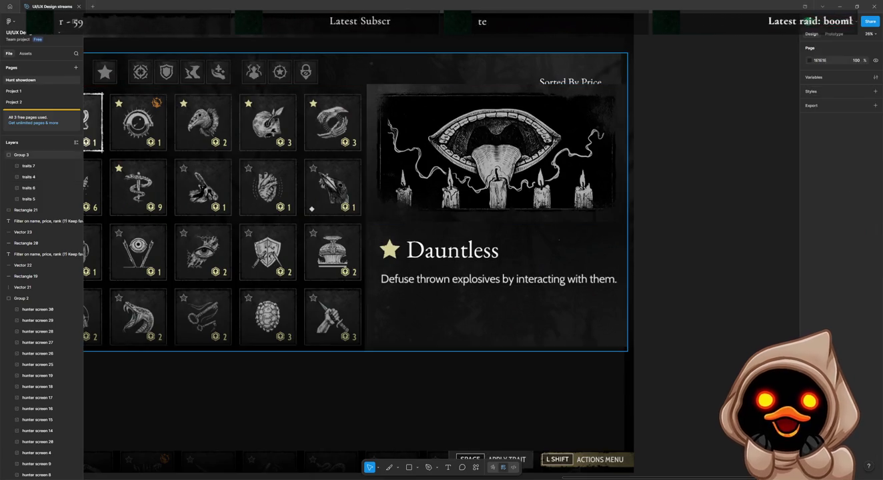
Crop a thin strip off the Dauntless artwork's top, leaving it 2923 × 1503.
click(487, 93)
double_click(487, 85)
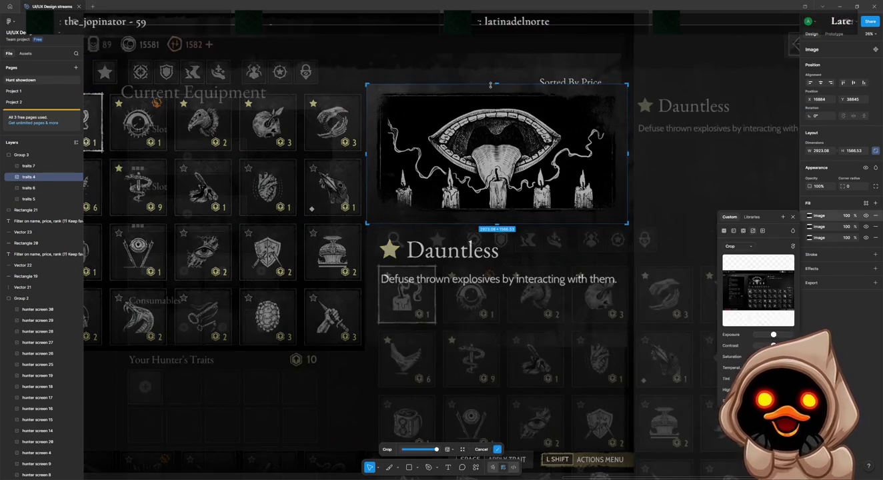
drag(496, 84, 497, 89)
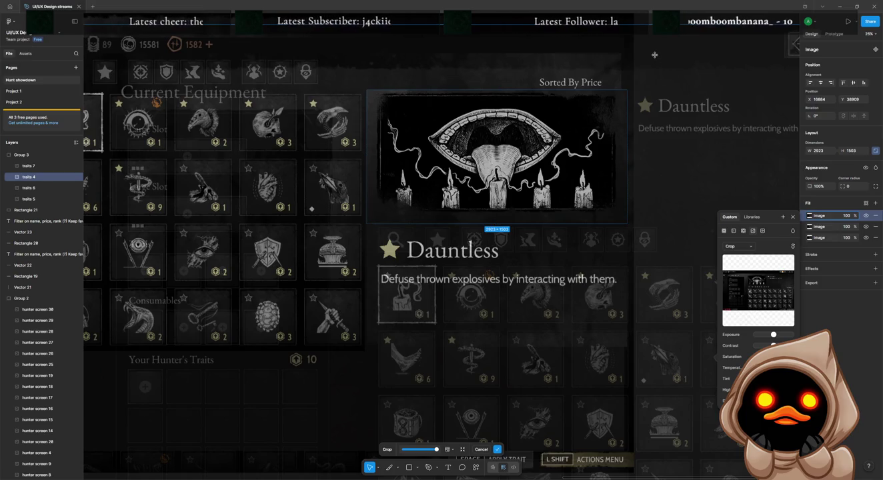
click(650, 31)
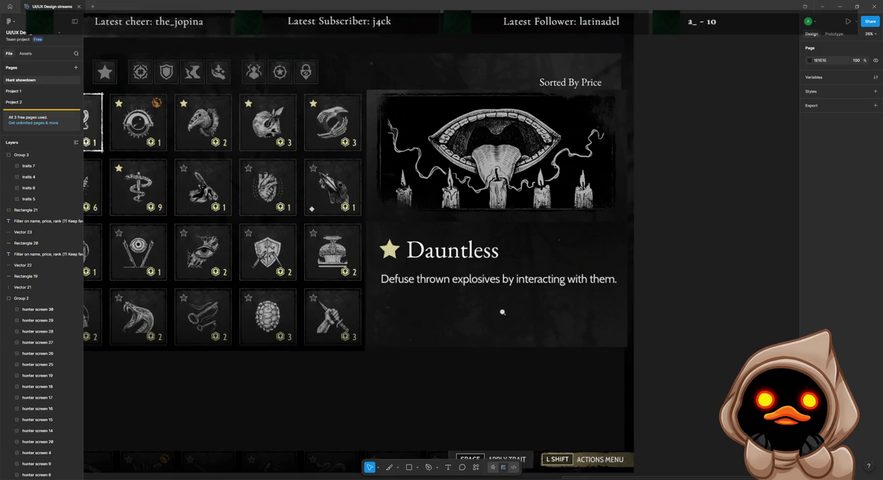
scroll(500, 309, down, 5)
scroll(467, 303, down, 3)
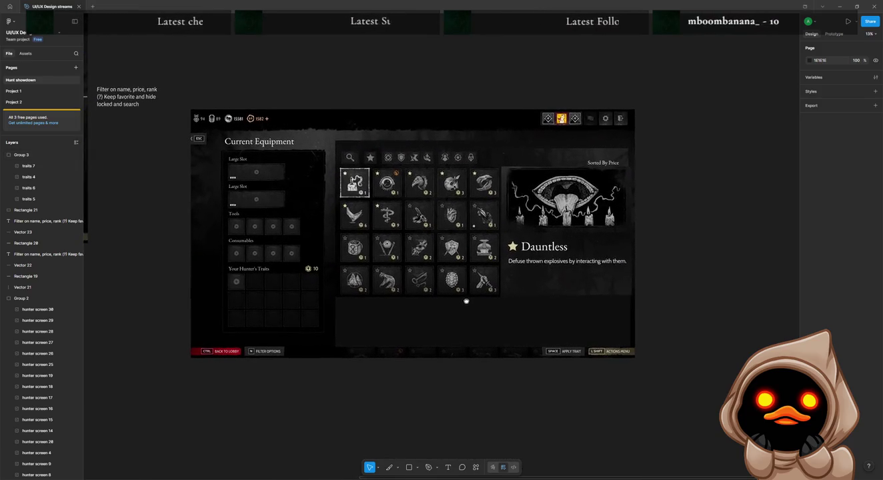
Set Rectangle 21's fill opacity to 100% to fully cover the old trait icons.
click(387, 332)
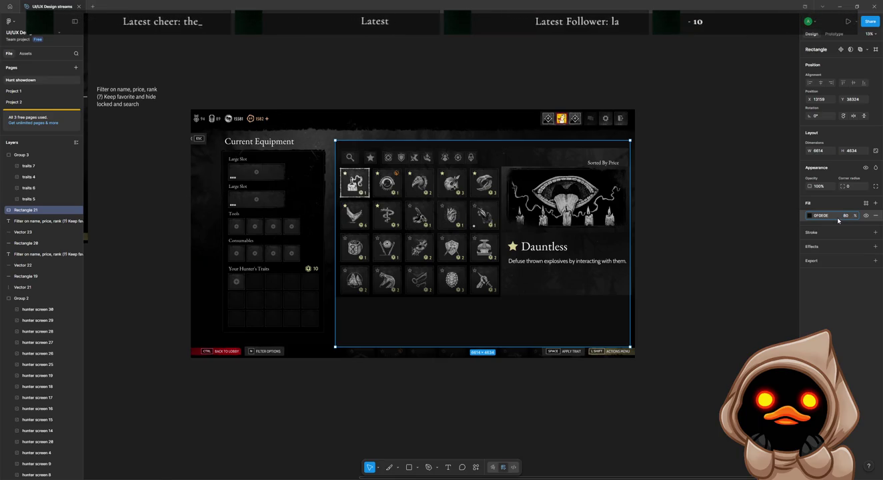
drag(838, 220, 835, 223)
click(747, 247)
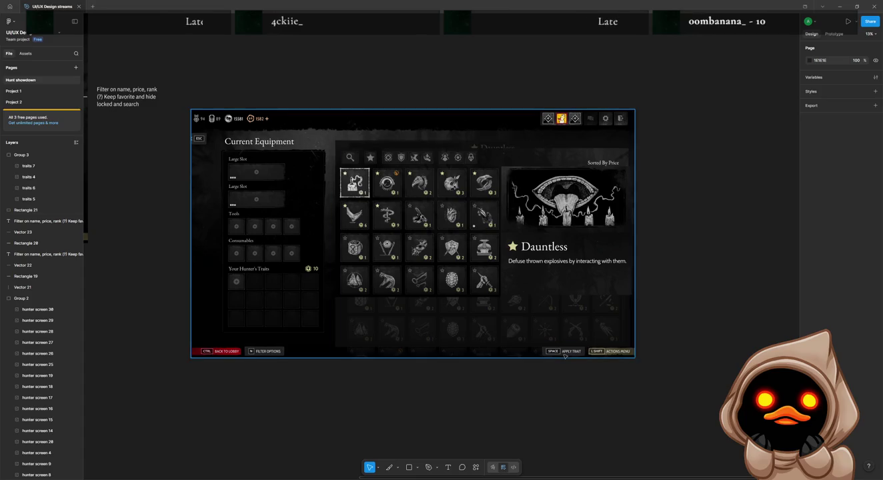
click(587, 287)
click(846, 216)
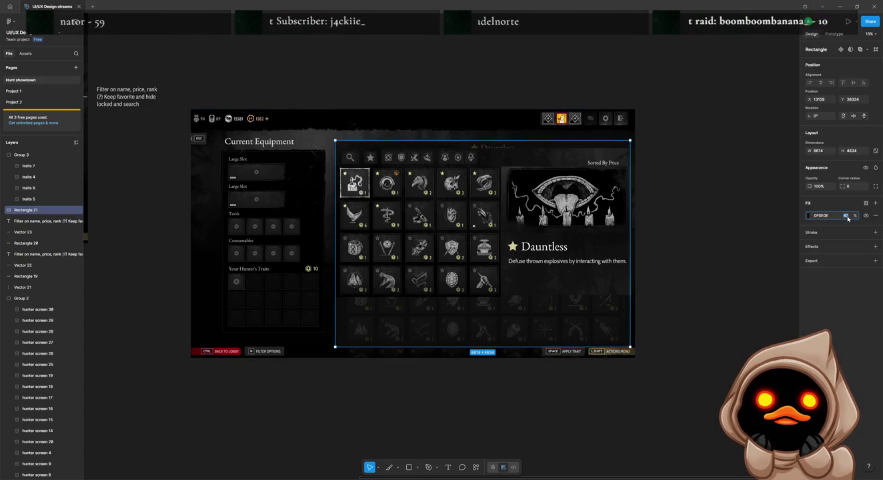
text(100)
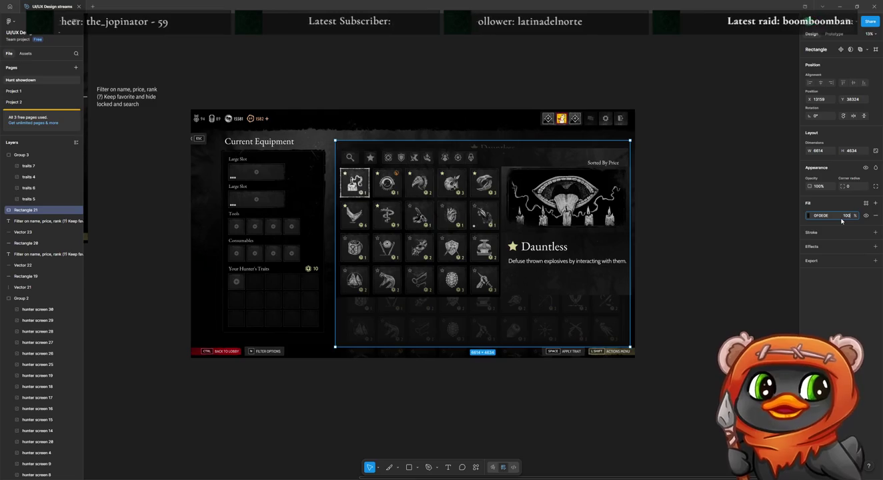
key(Return)
click(649, 289)
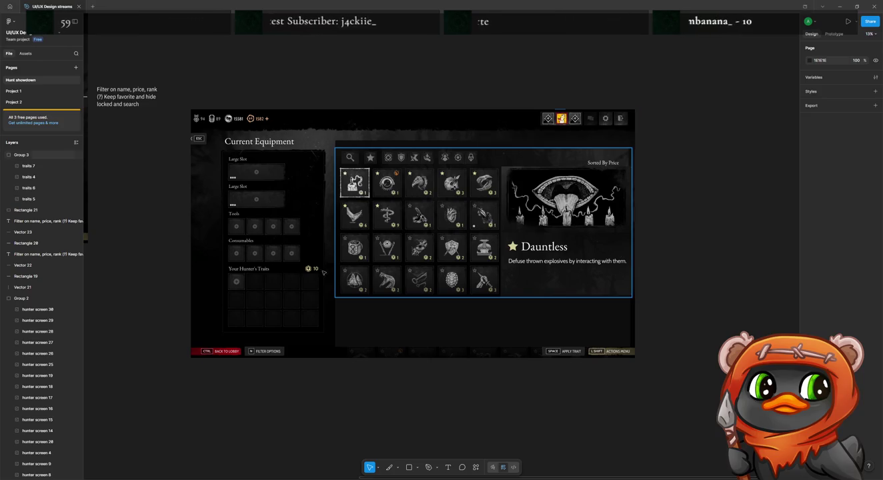
drag(323, 271, 566, 306)
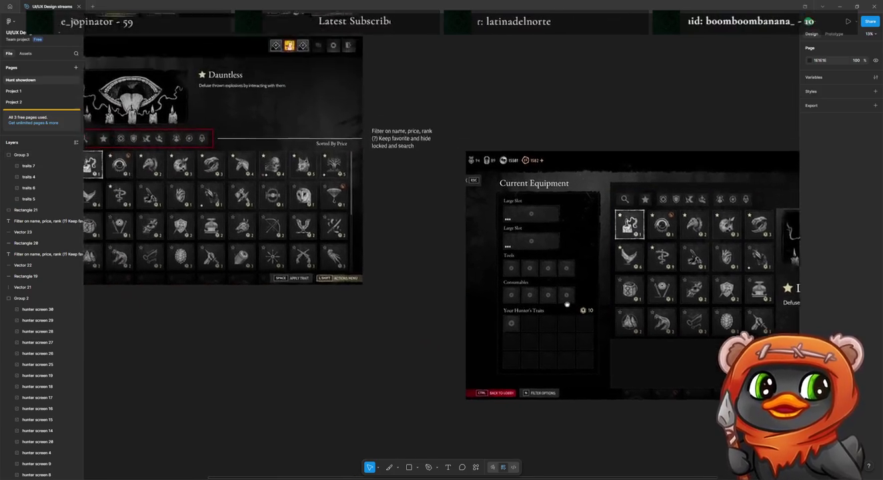
scroll(275, 107, left, 3)
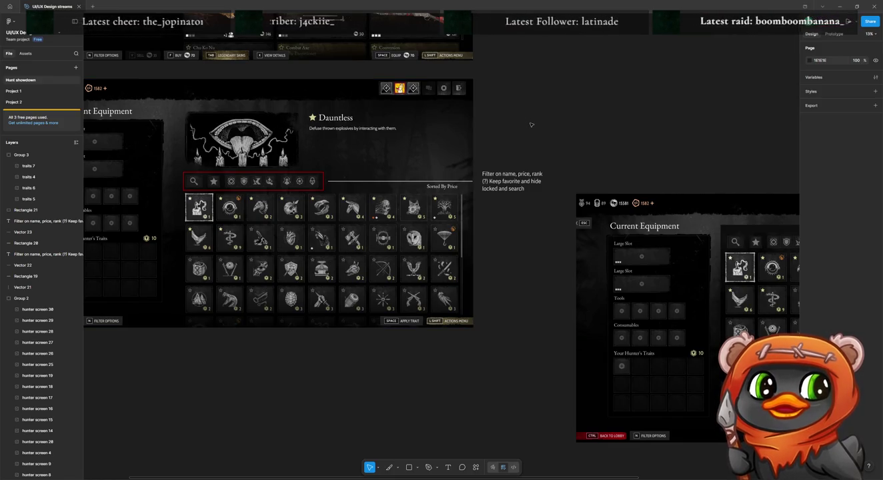
mouse_move(571, 134)
mouse_down()
mouse_move(401, 71)
mouse_move(283, 70)
mouse_up()
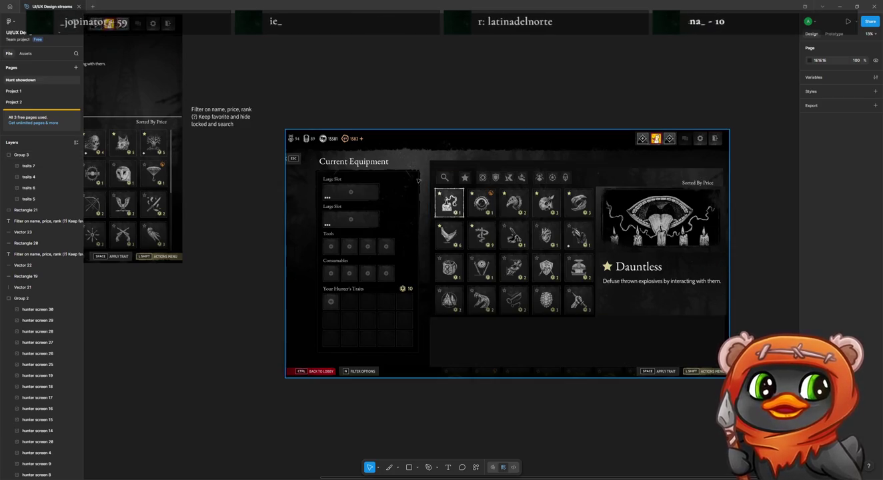
Crop the duplicated screenshot image to the filter bar and move it above the mockup.
click(666, 181)
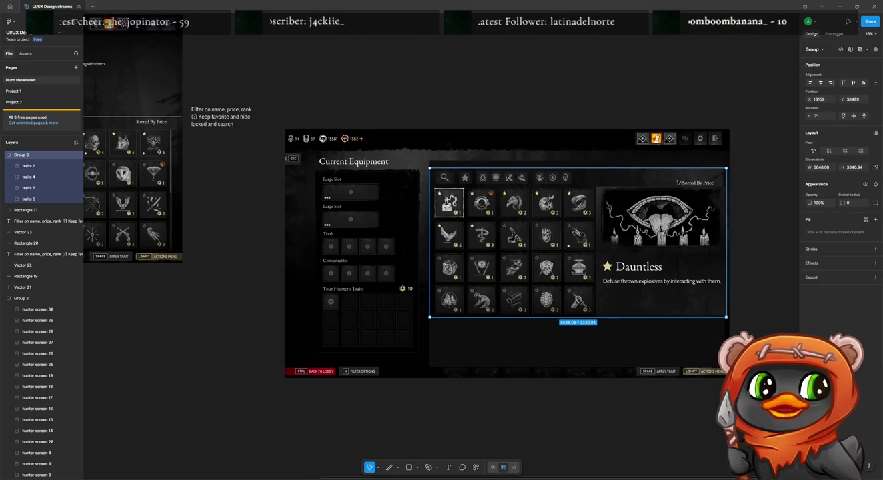
double_click(678, 182)
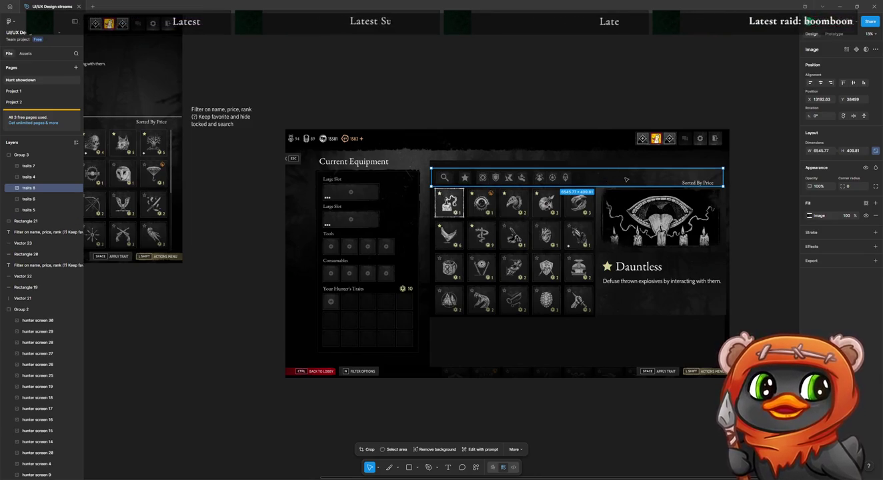
double_click(625, 178)
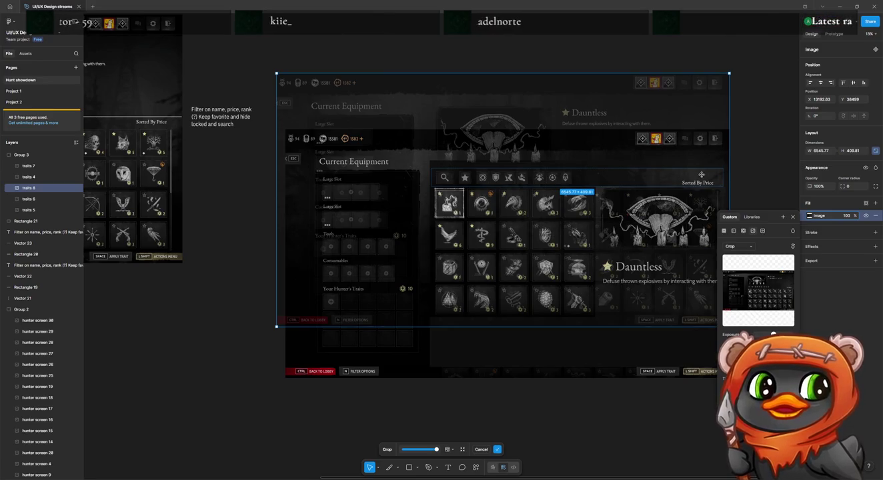
key(Return)
key(Escape)
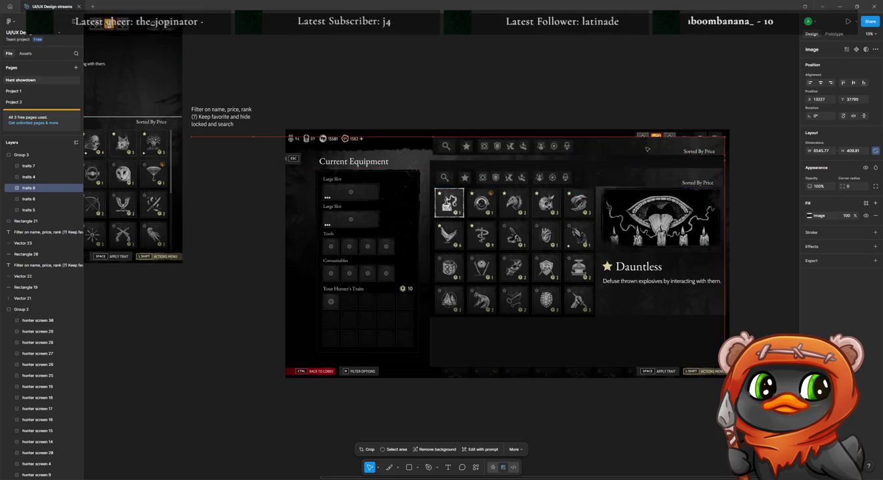
drag(646, 177, 646, 99)
Trim it to the Sorted By Price label above the filter icons, then draw a rectangle over the right-hand label.
double_click(645, 99)
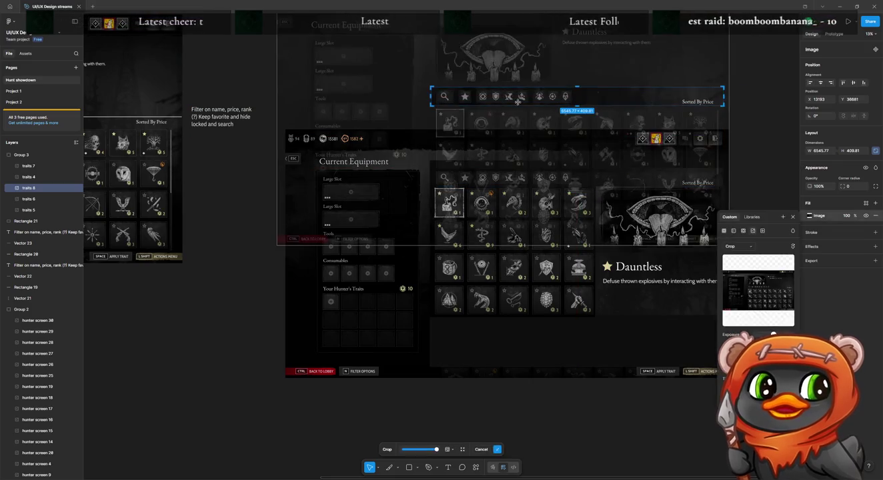
drag(439, 95, 679, 95)
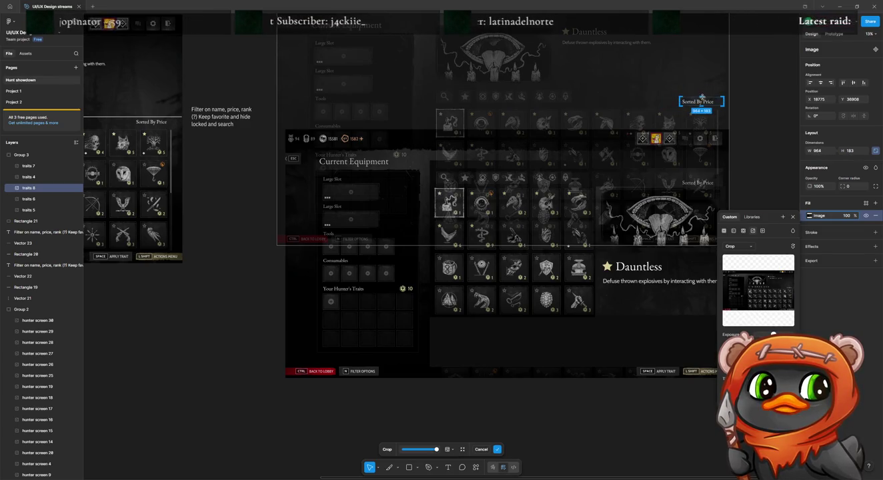
key(Return)
drag(461, 163, 460, 165)
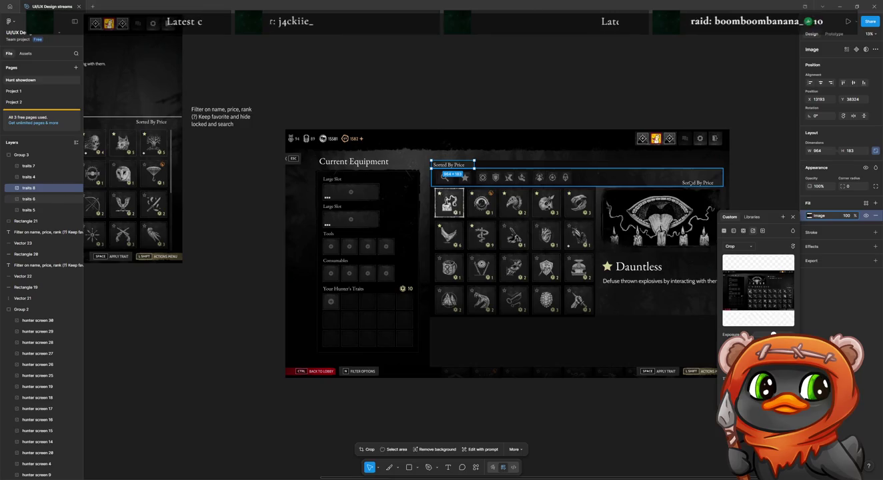
key(r)
drag(673, 177, 703, 182)
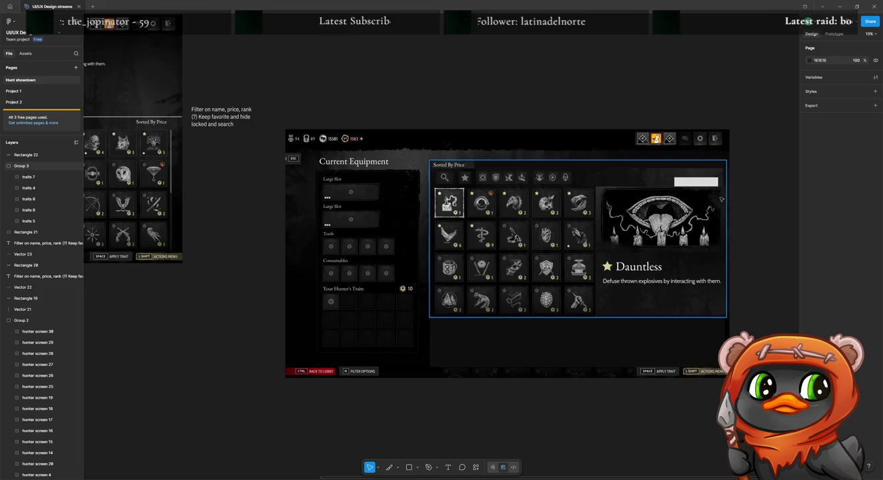
Fill Rectangle 22 with the eyedropper-sampled dark colour 0F0E0E.
key(i)
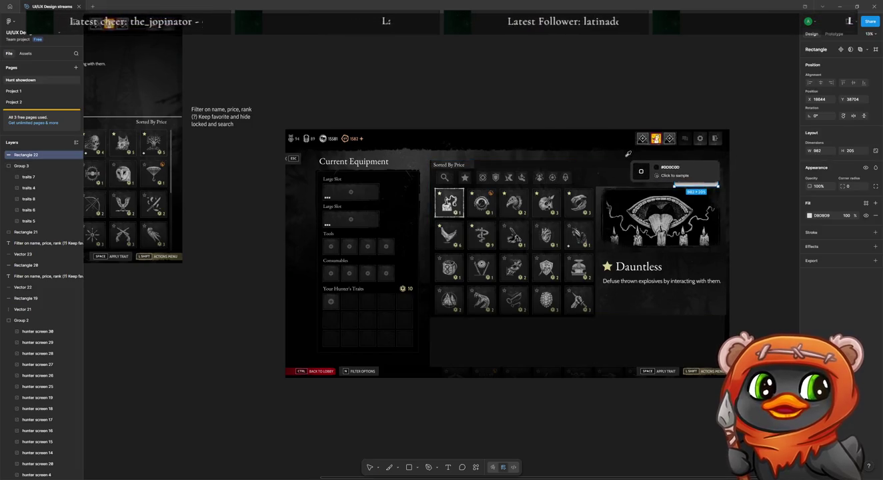
click(671, 182)
click(754, 149)
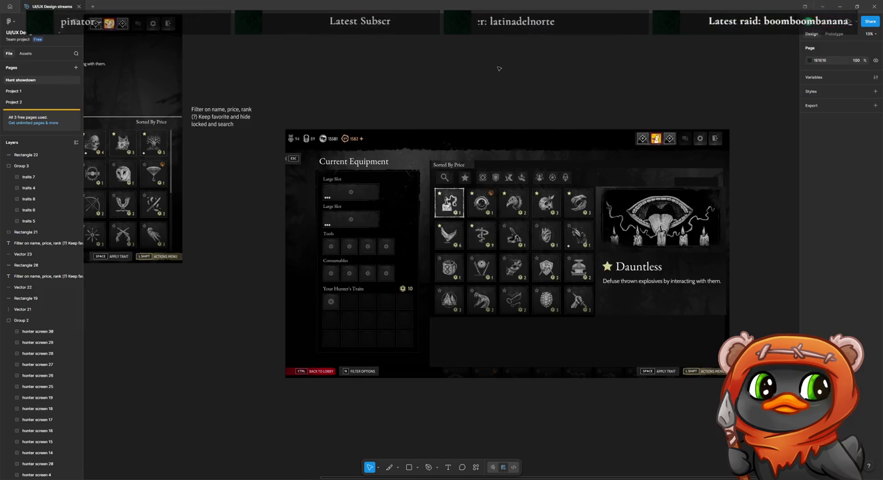
drag(441, 165, 722, 371)
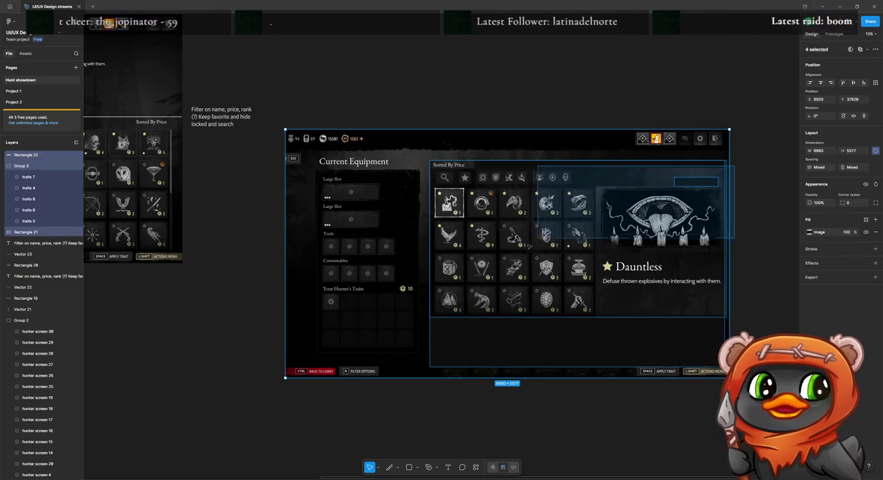
Move the trait grid group and the dark background panel down beneath the label.
mouse_move(453, 178)
mouse_down()
mouse_move(428, 51)
mouse_move(406, 69)
mouse_up()
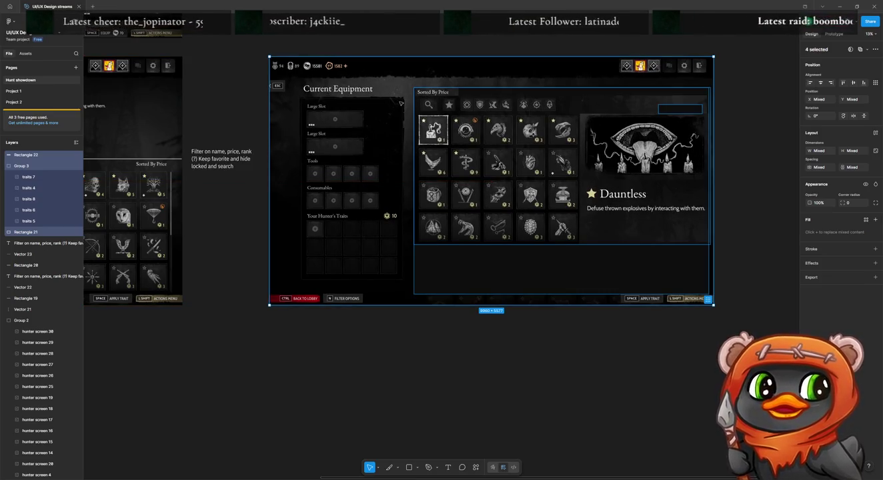
scroll(429, 104, up, 3)
click(462, 81)
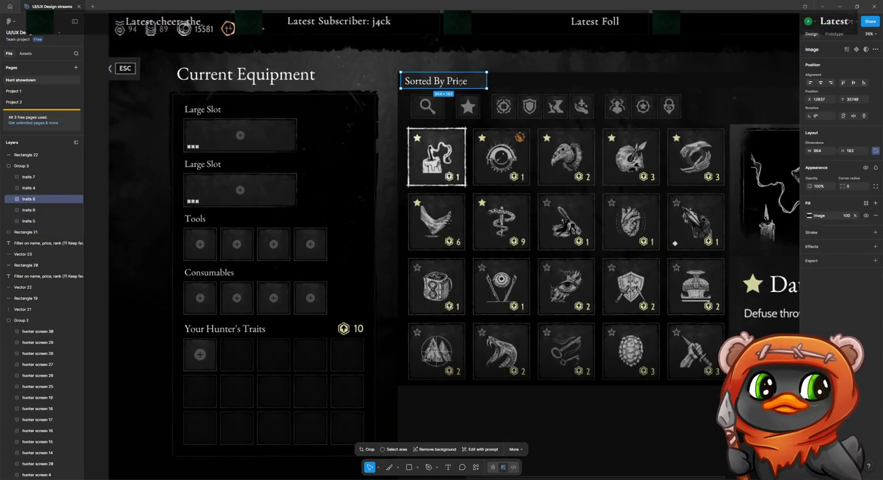
drag(490, 90, 492, 109)
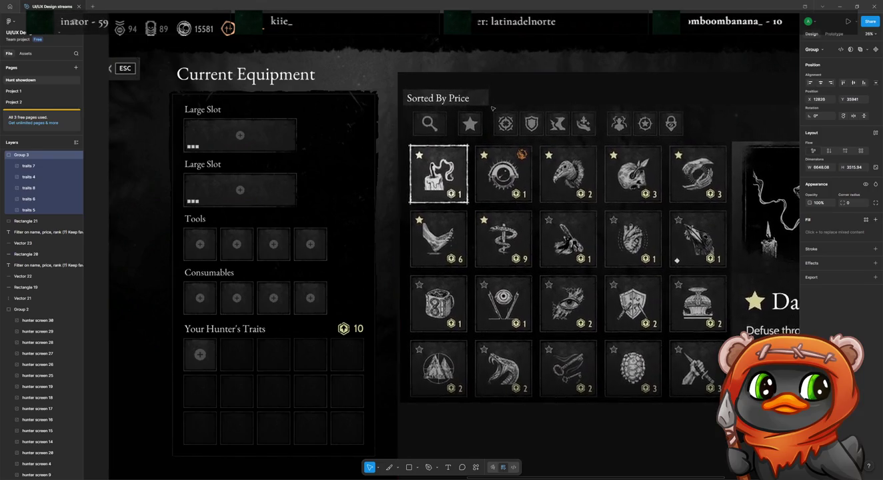
click(502, 80)
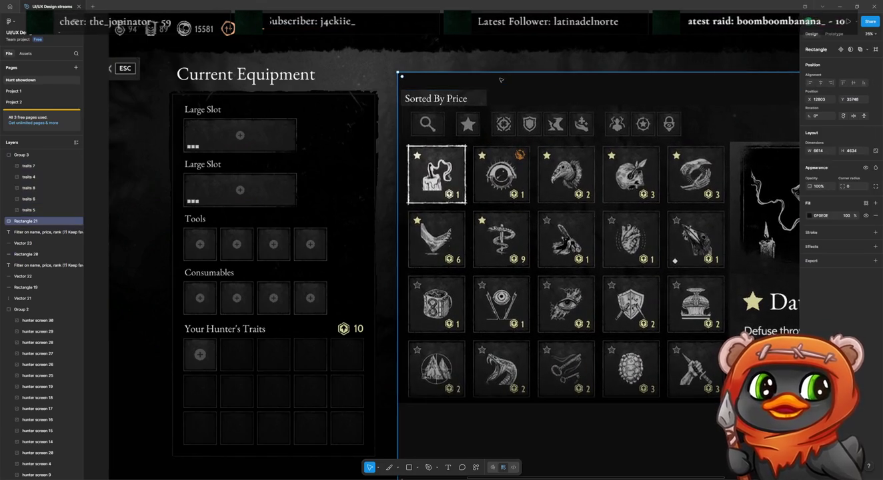
scroll(604, 84, right, 5)
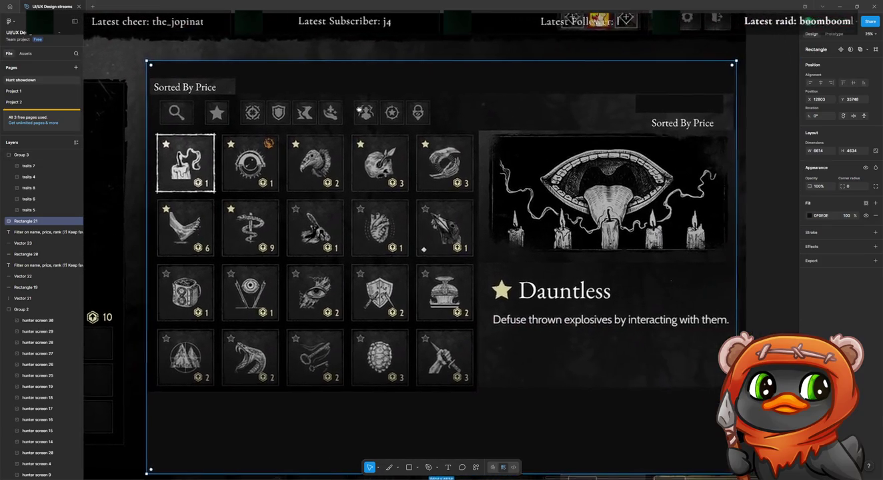
drag(731, 93, 734, 112)
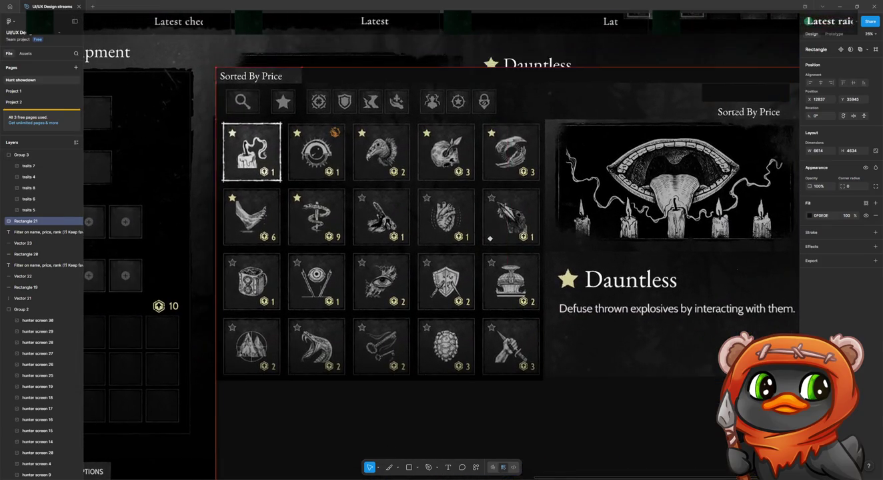
Draw a cover rectangle over the leftover right-hand Sorted By Price text, then view the whole traits screen.
key(r)
drag(702, 84, 790, 101)
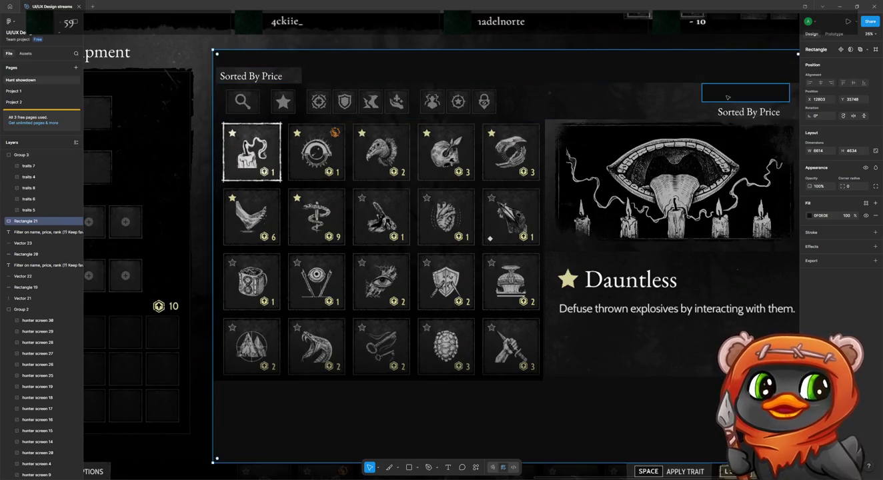
drag(729, 95, 732, 112)
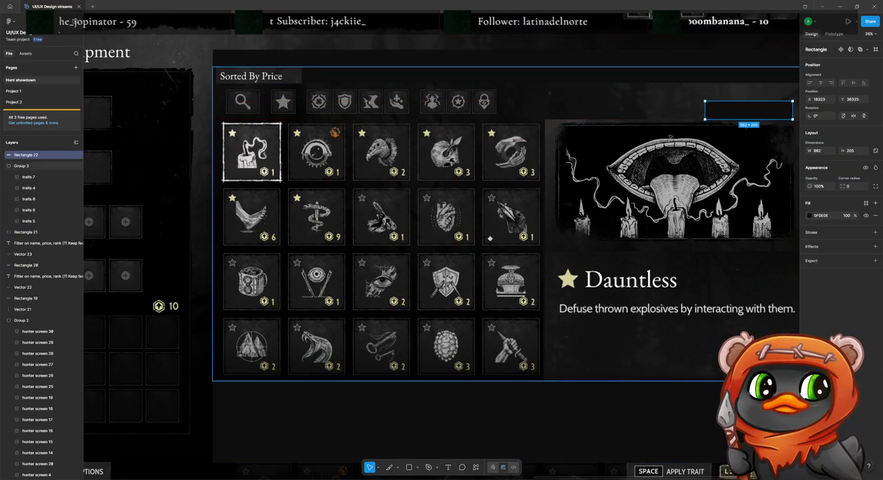
click(271, 130)
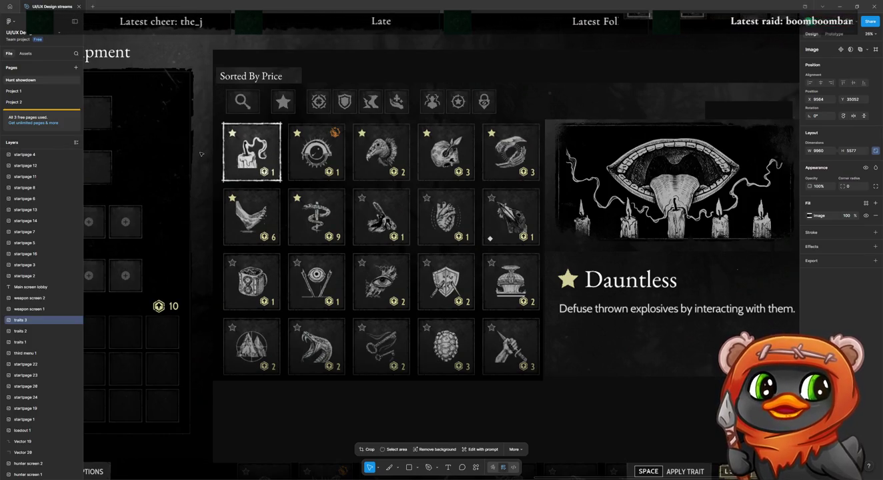
key(minus)
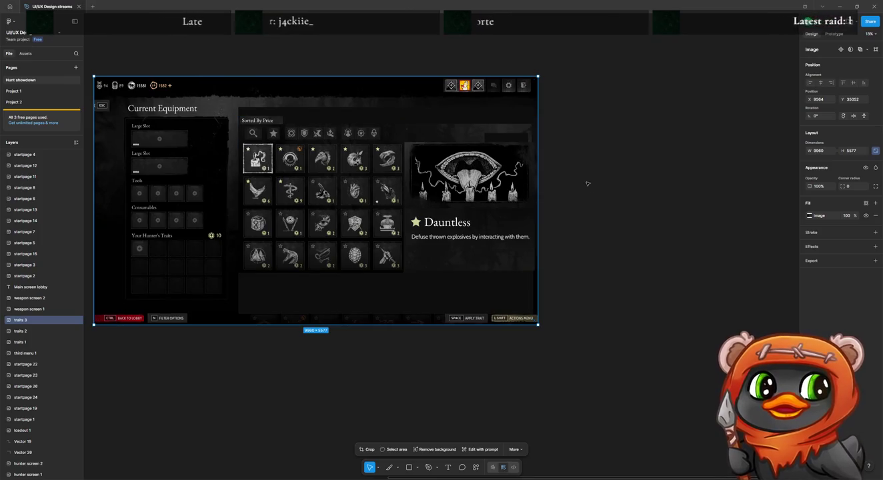
Pan up to the lobby designs and select the startpage 25 navigation bar image.
click(575, 177)
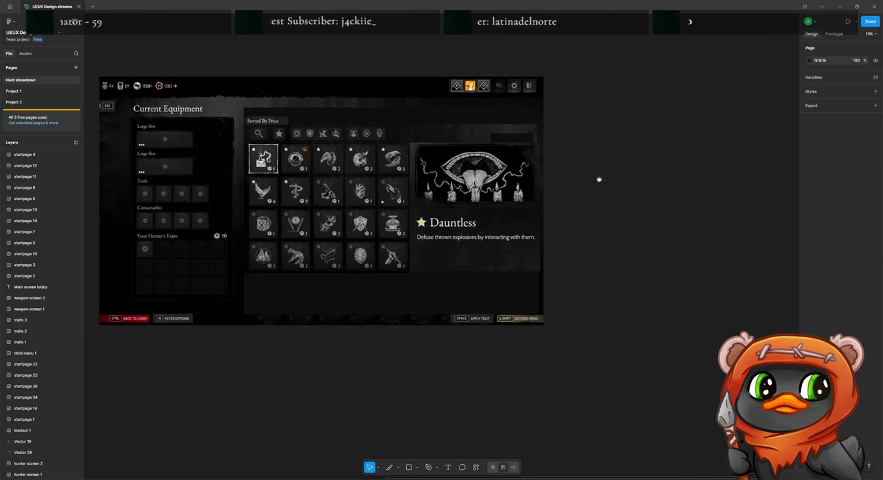
drag(599, 182, 839, 257)
drag(372, 95, 672, 246)
scroll(633, 227, up, 5)
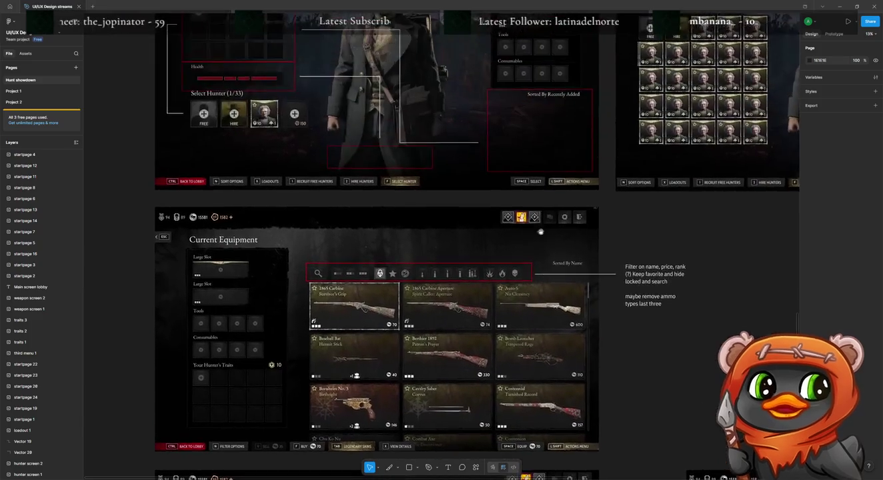
scroll(580, 194, up, 5)
scroll(534, 167, up, 1)
scroll(507, 172, up, 5)
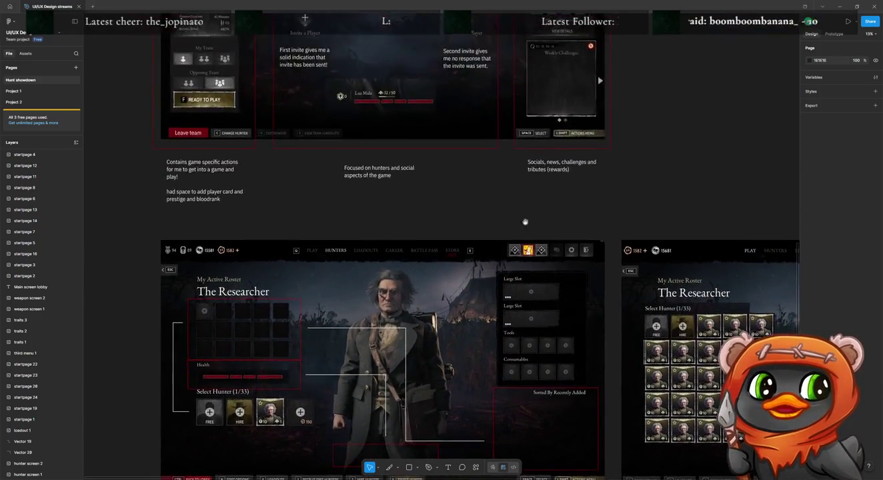
scroll(500, 186, up, 2)
scroll(493, 206, up, 4)
scroll(486, 225, up, 5)
scroll(491, 247, up, 4)
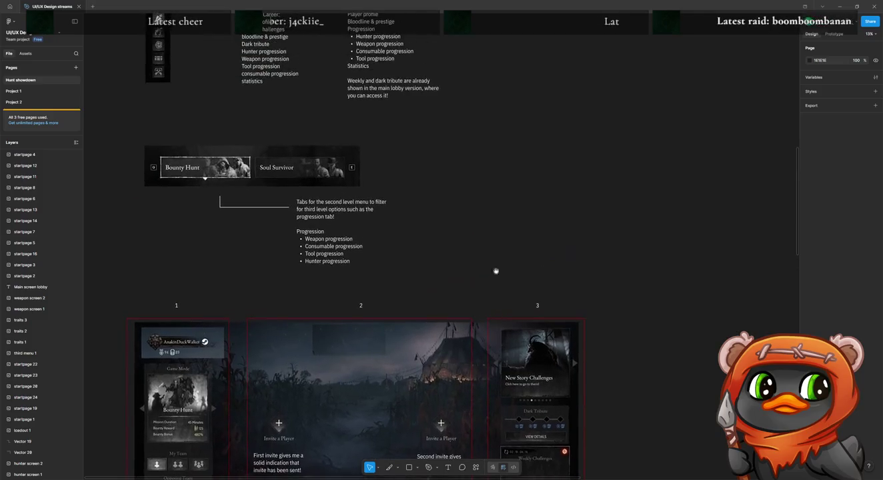
scroll(494, 273, up, 9)
click(365, 163)
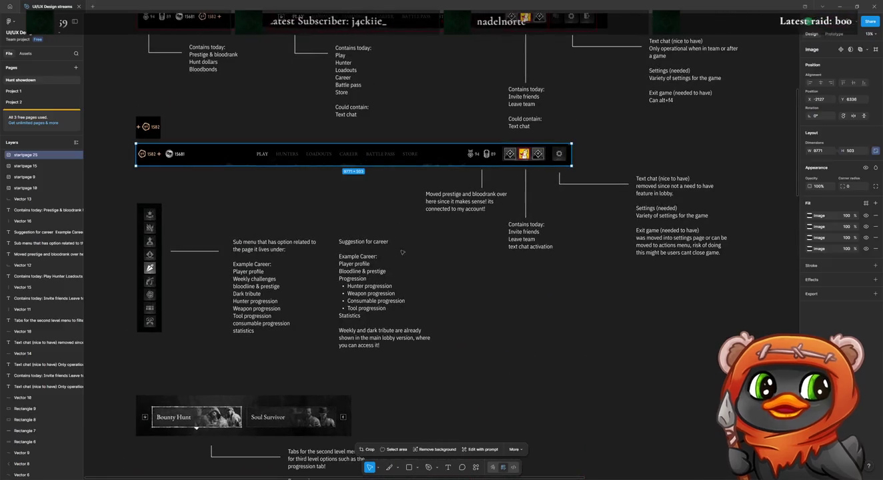
Scroll back down to the Current Equipment traits screen.
scroll(448, 256, down, 9)
scroll(453, 252, down, 10)
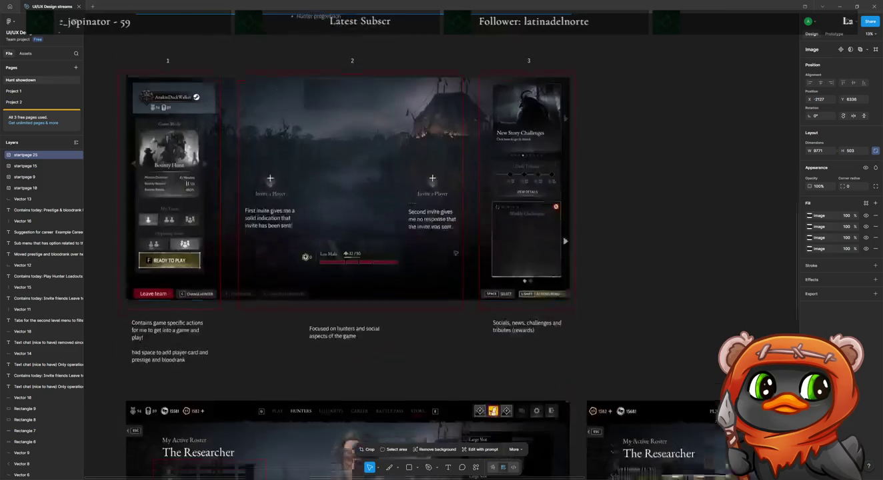
scroll(467, 250, down, 14)
scroll(600, 248, down, 2)
scroll(611, 245, down, 5)
scroll(369, 110, down, 3)
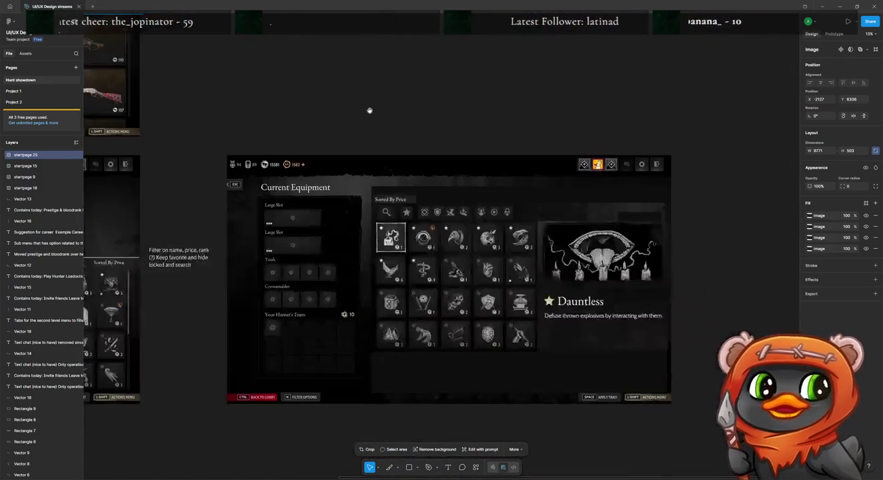
scroll(368, 135, up, 1)
scroll(366, 131, down, 1)
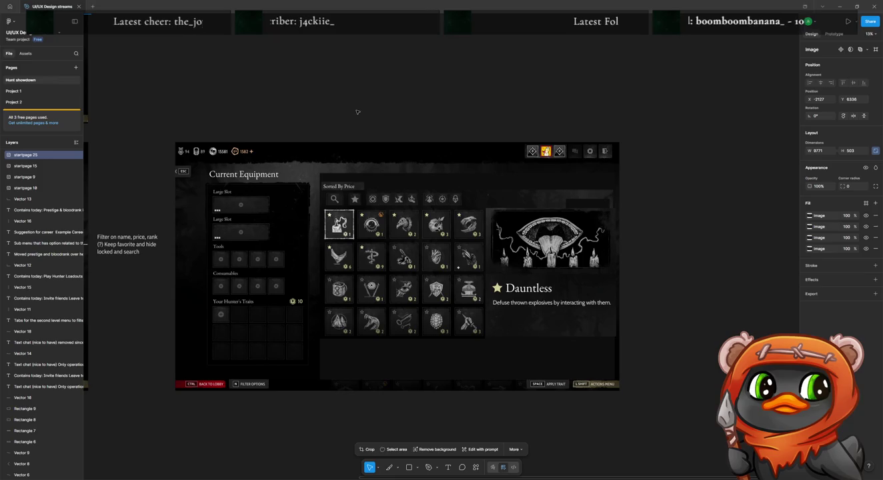
Paste the navigation bar onto the mockup's top edge and stretch it to 9960 wide.
key(ctrl+v)
drag(307, 233, 258, 150)
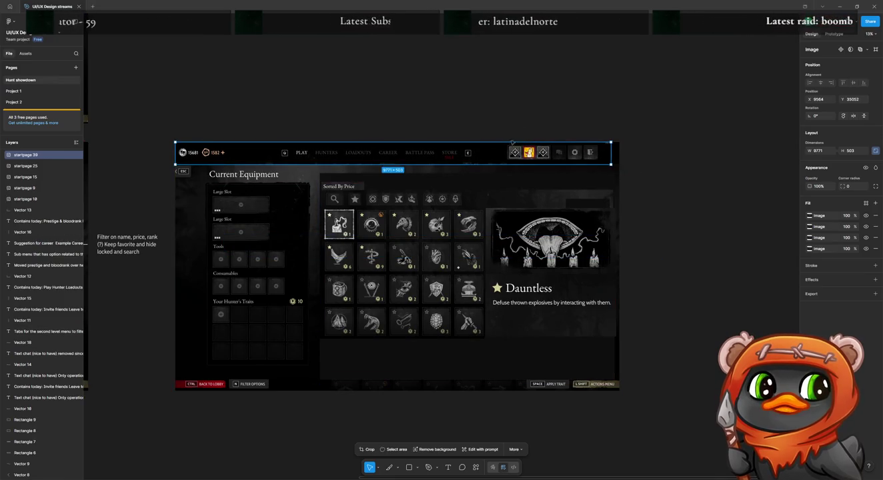
drag(612, 142, 619, 142)
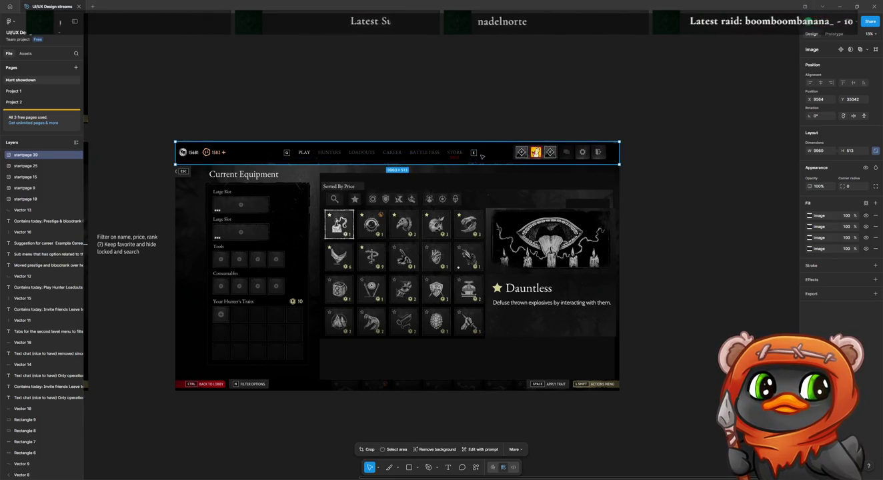
click(387, 133)
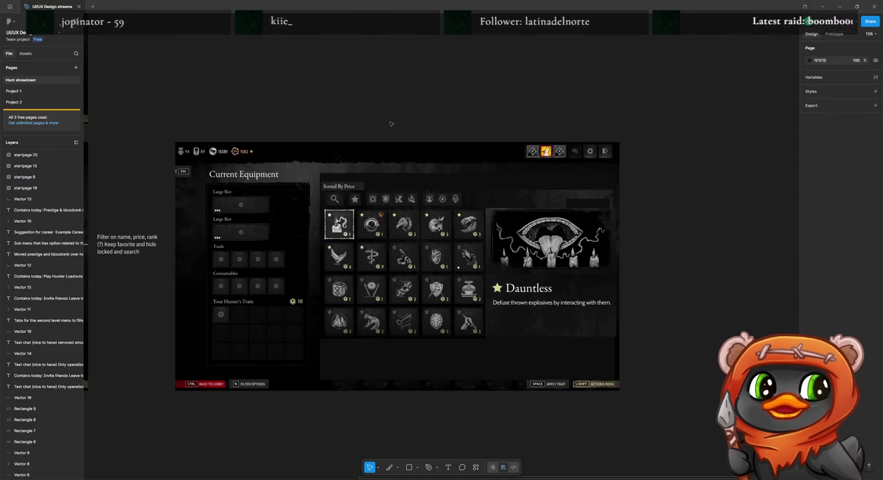
Find The Researcher roster screen and select Group 1, the parent of its top bar image.
scroll(386, 133, down, 3)
scroll(386, 132, down, 3)
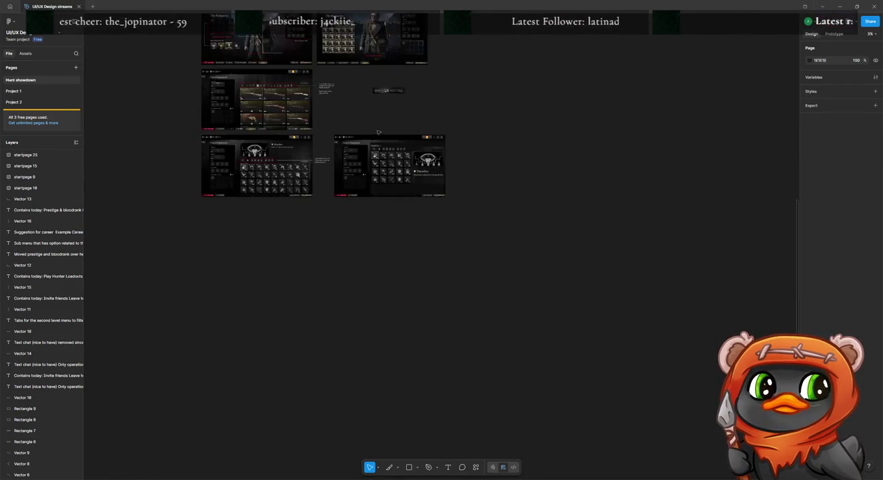
scroll(400, 137, up, 1)
click(433, 126)
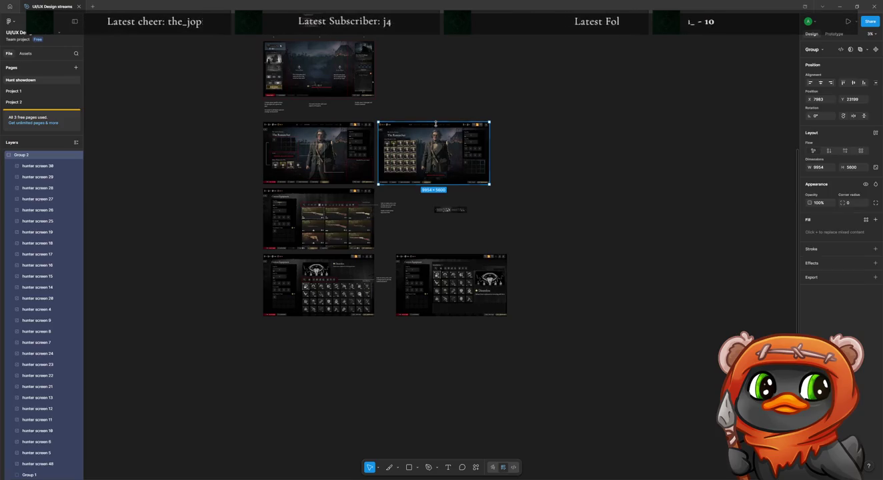
click(562, 137)
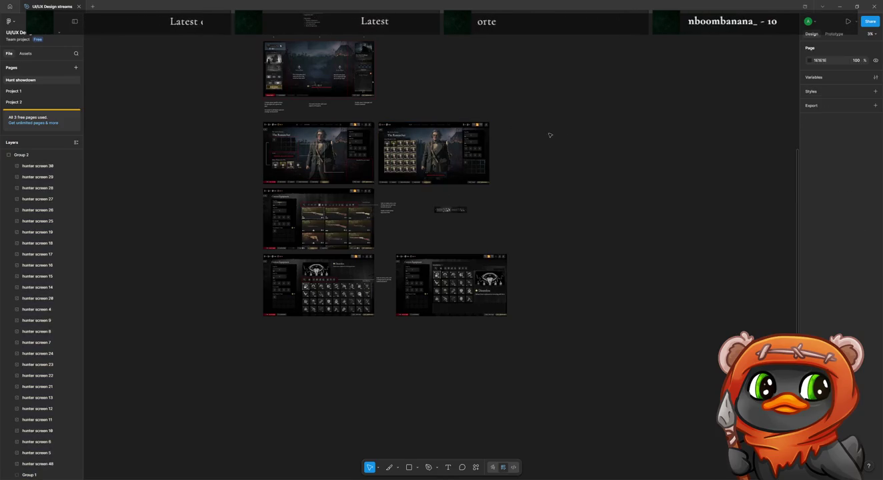
scroll(506, 127, up, 3)
scroll(506, 134, up, 3)
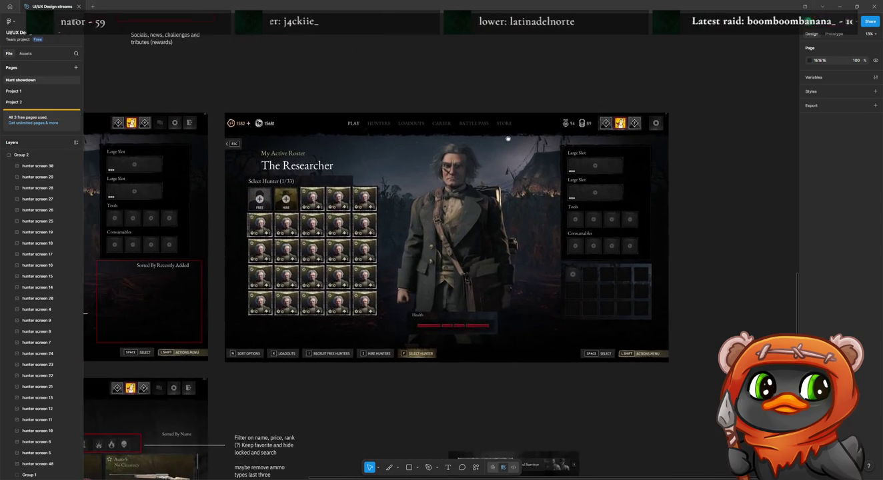
click(420, 123)
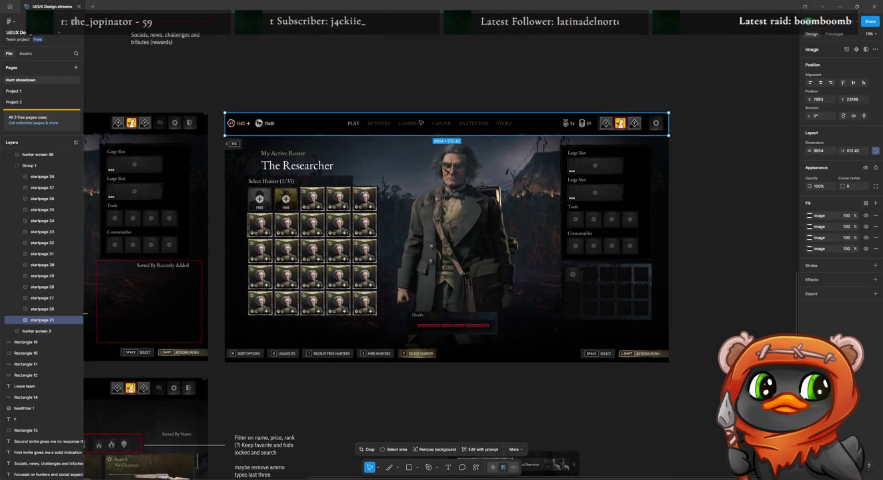
key(Escape)
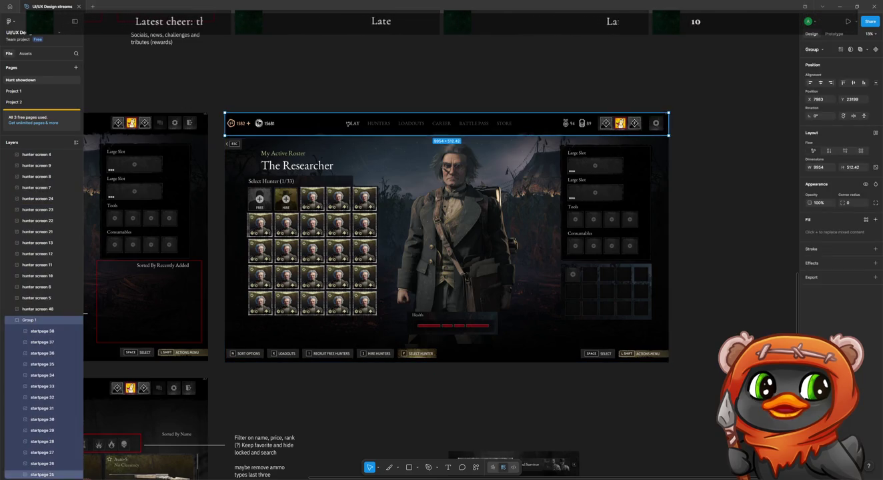
scroll(419, 211, down, 5)
drag(424, 210, 382, 163)
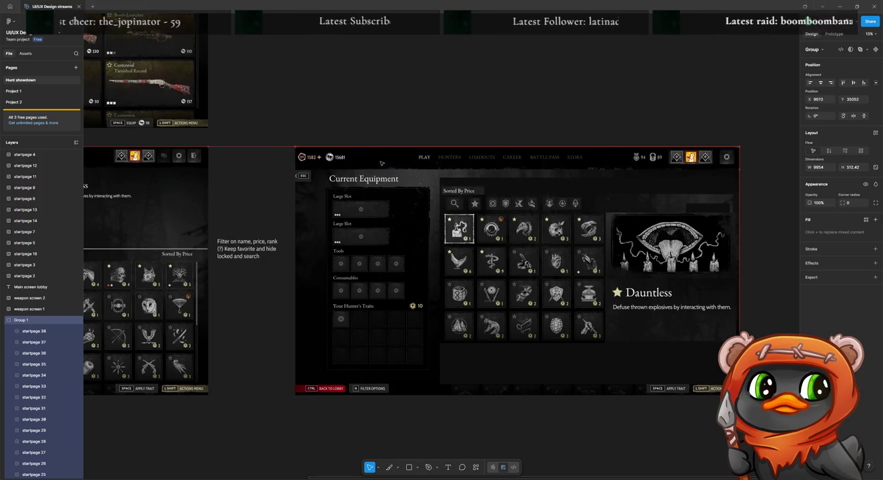
Deselect Group 1 once it sits on top of the Current Equipment frame.
click(408, 104)
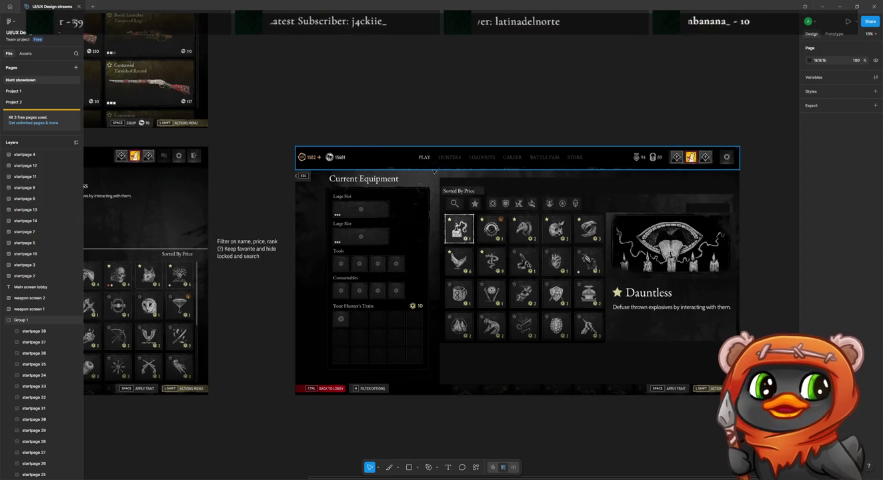
scroll(433, 166, down, 5)
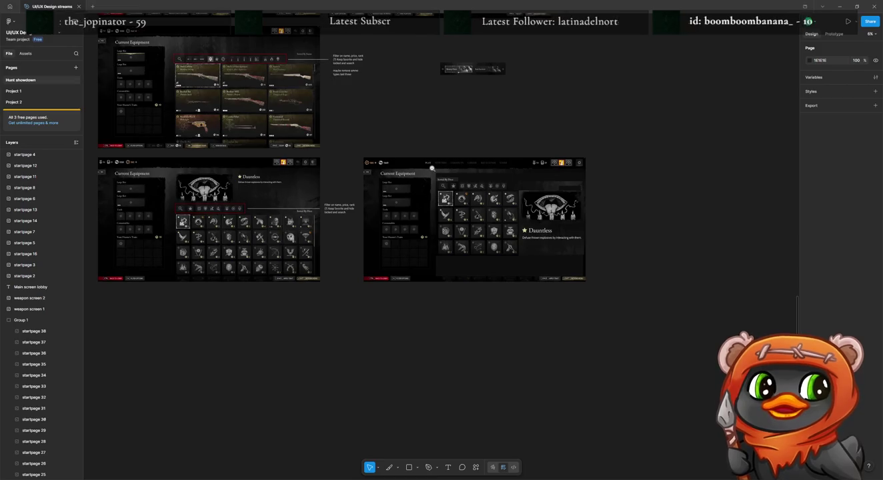
Add 't seems like as a user i will never use!' to the filter note, completing '…the rest'.
mouse_move(330, 249)
mouse_down()
mouse_move(389, 240)
mouse_move(417, 265)
mouse_move(438, 308)
mouse_up()
click(330, 126)
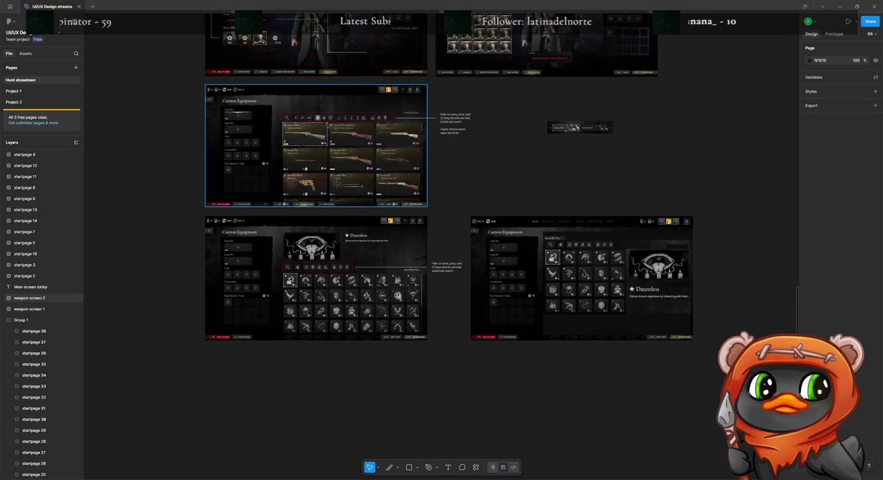
key(Escape)
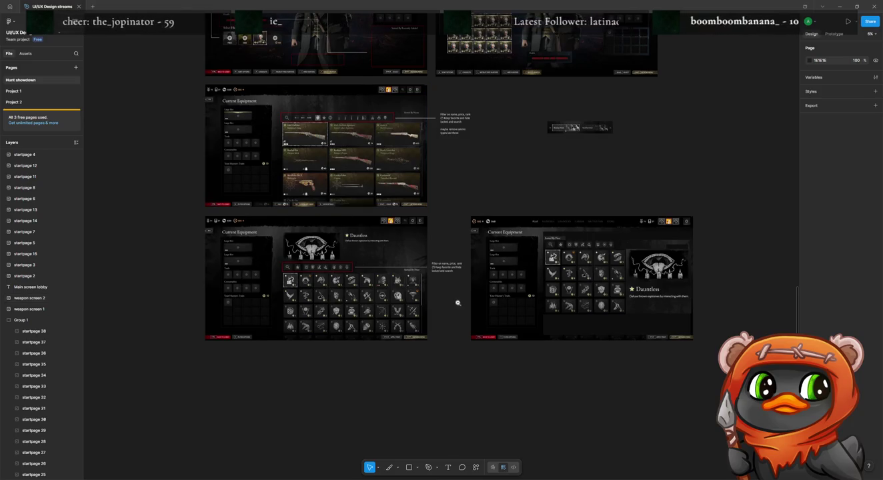
scroll(453, 274, up, 3)
click(441, 261)
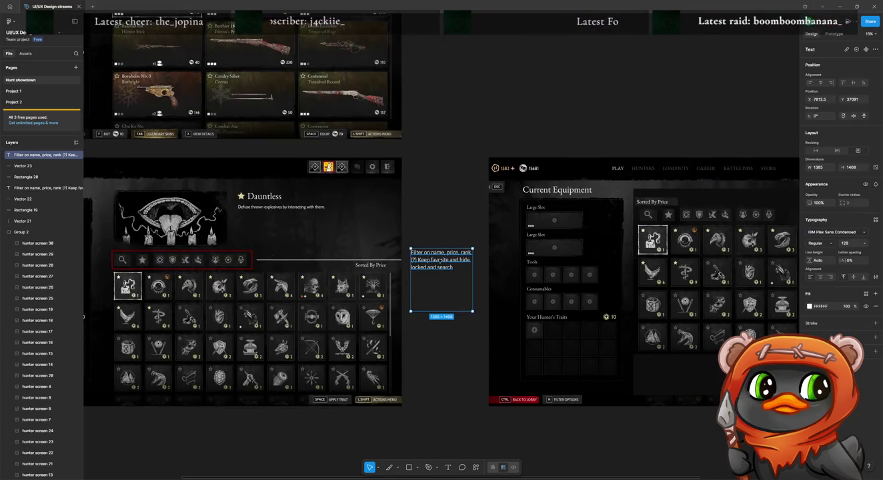
double_click(431, 263)
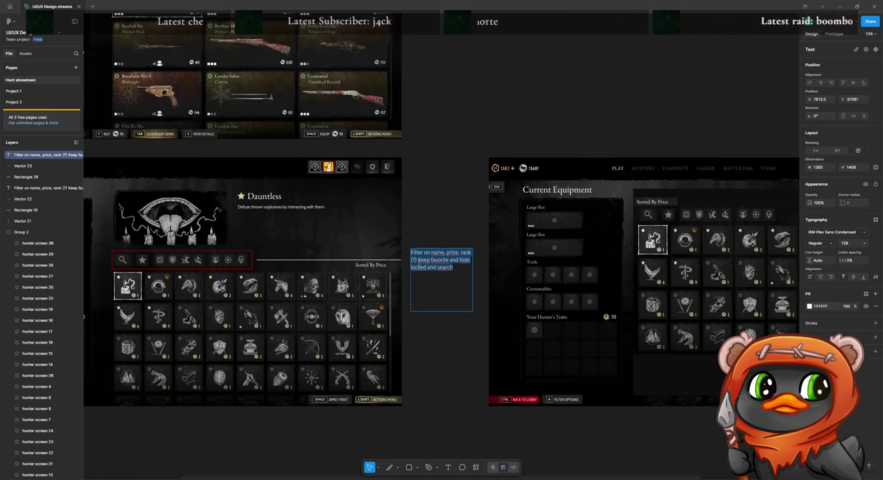
click(418, 260)
text(, the res)
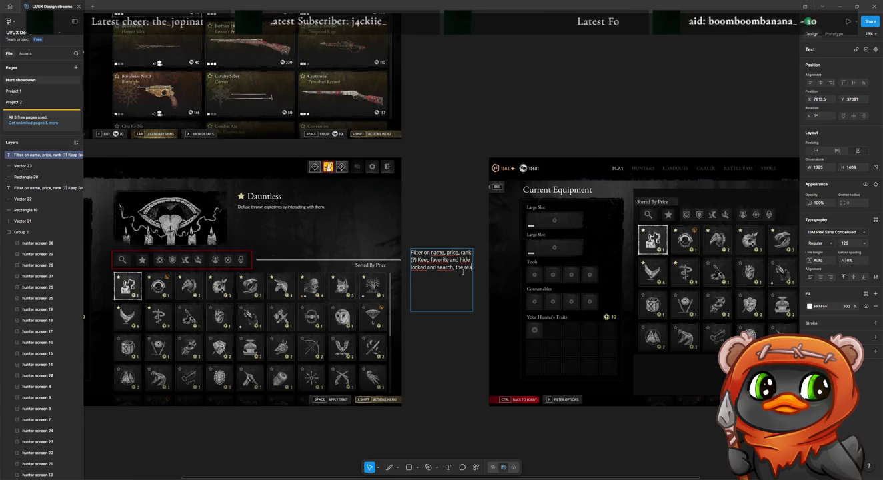
text(t see)
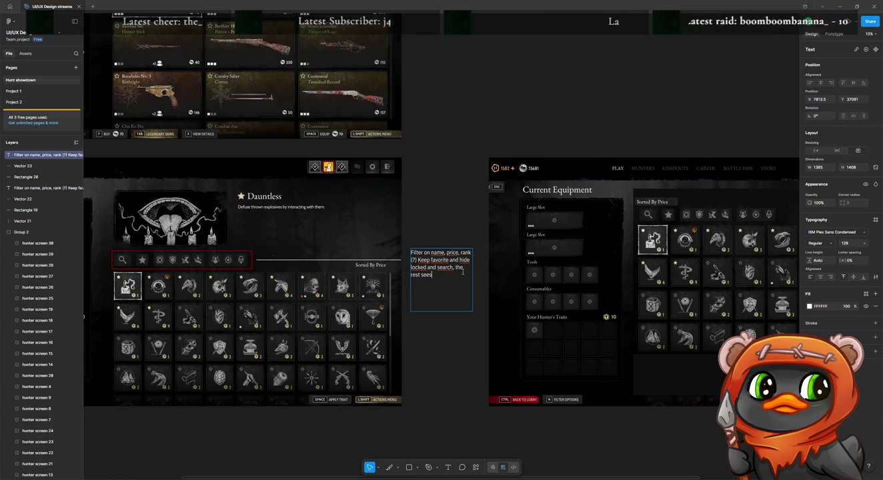
text(ms like )
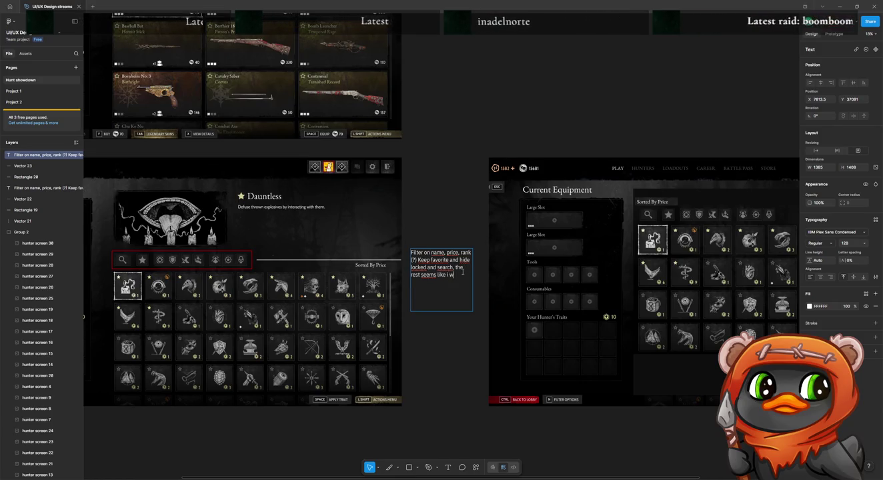
text(as a user i will n)
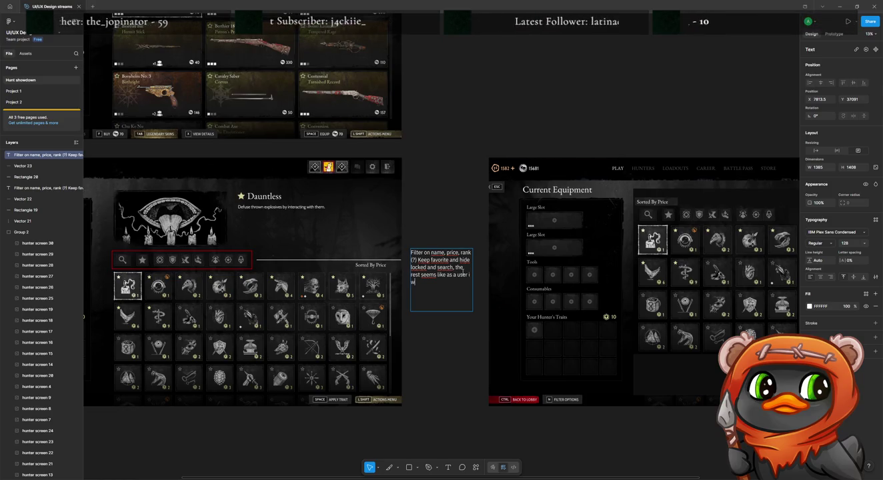
text(ever use)
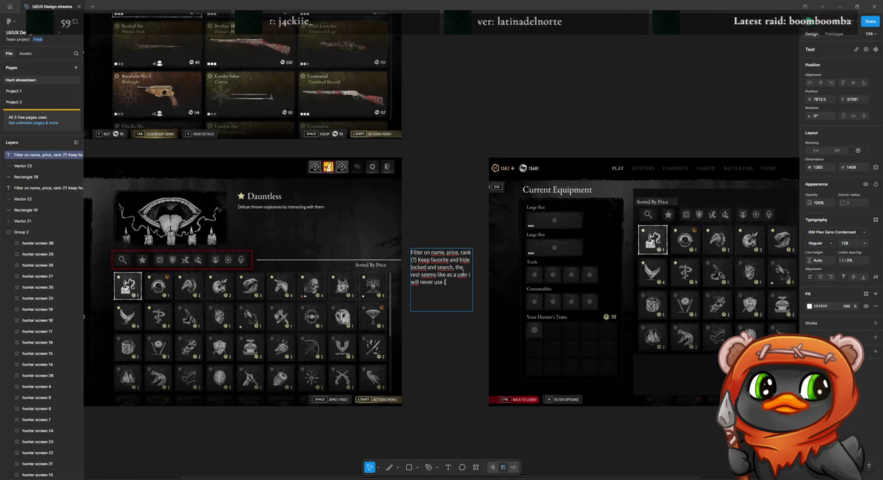
text(!)
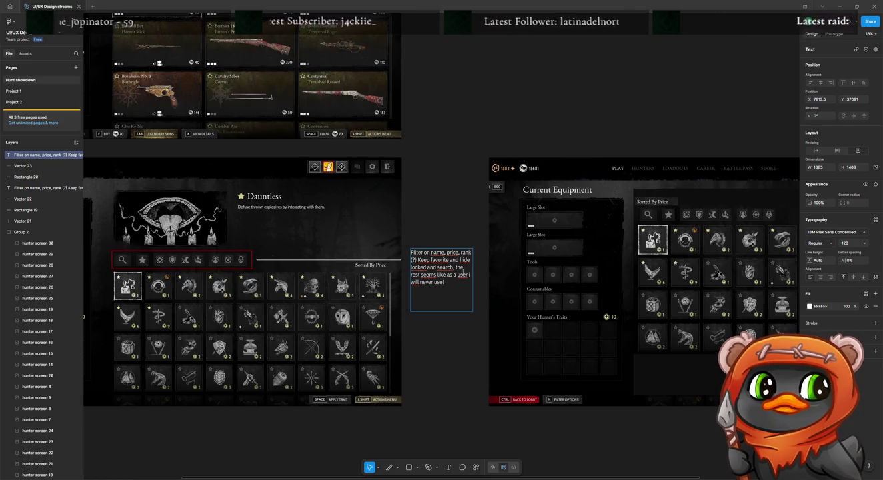
key(Escape)
scroll(462, 156, up, 5)
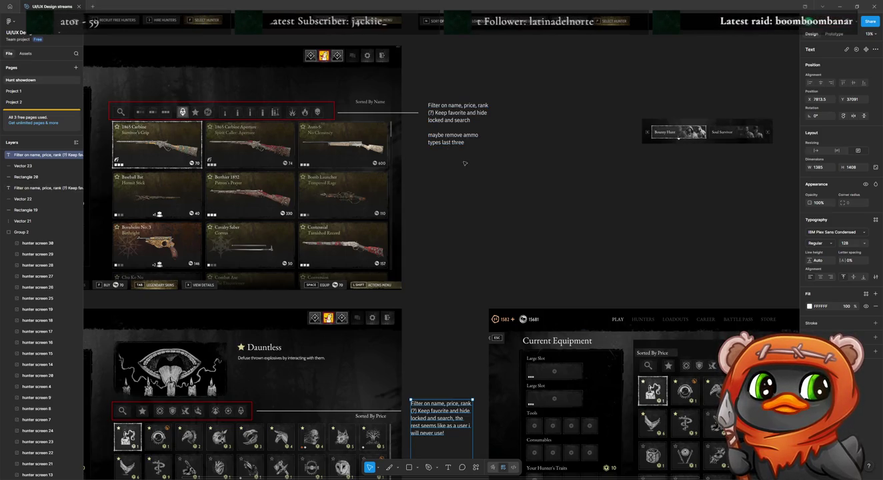
drag(467, 168, 479, 90)
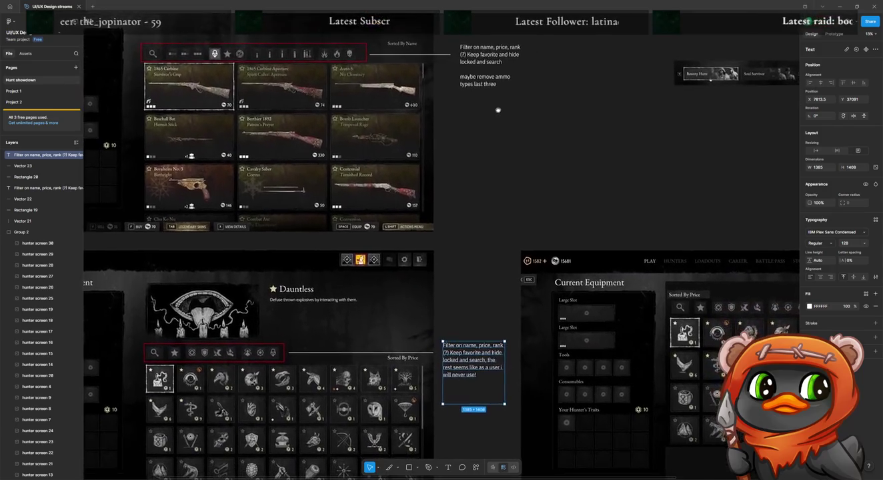
scroll(479, 90, down, 2)
scroll(522, 145, down, 2)
scroll(485, 118, down, 2)
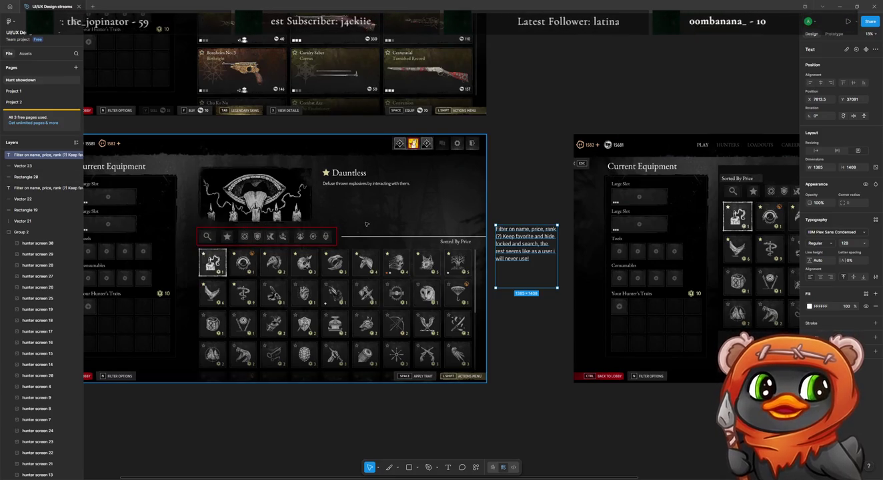
drag(539, 212, 348, 172)
scroll(347, 174, right, 3)
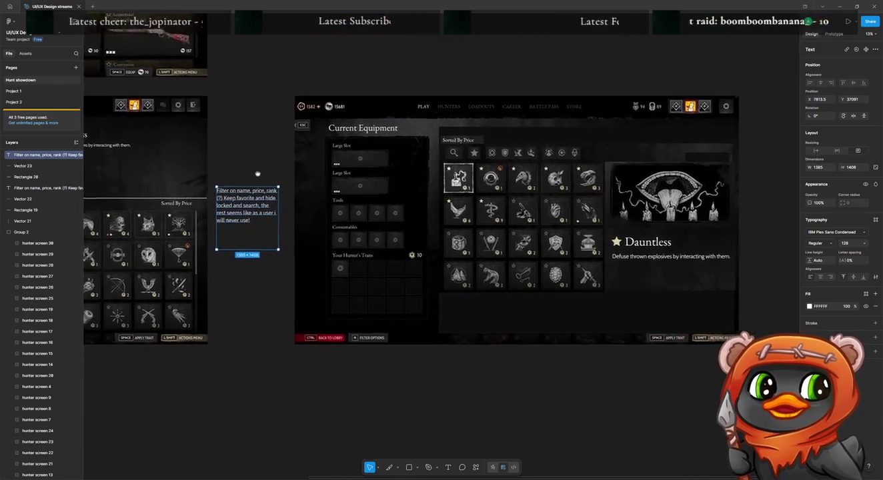
scroll(348, 173, right, 2)
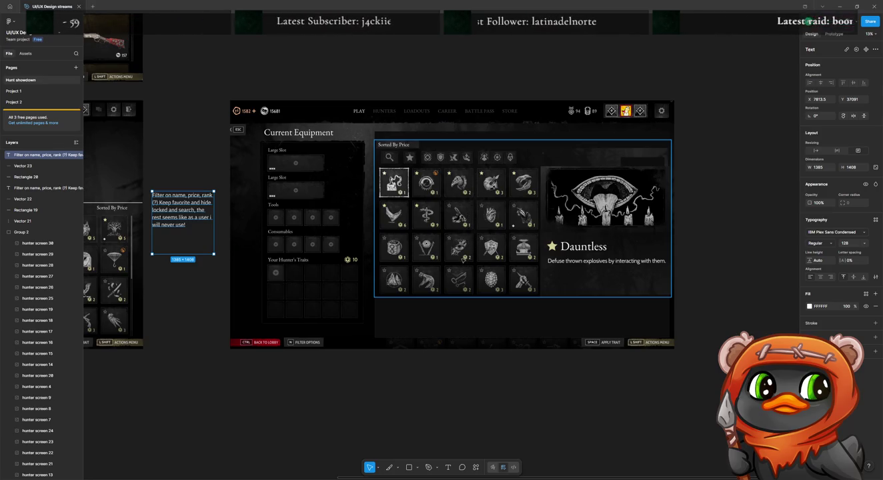
scroll(547, 232, left, 7)
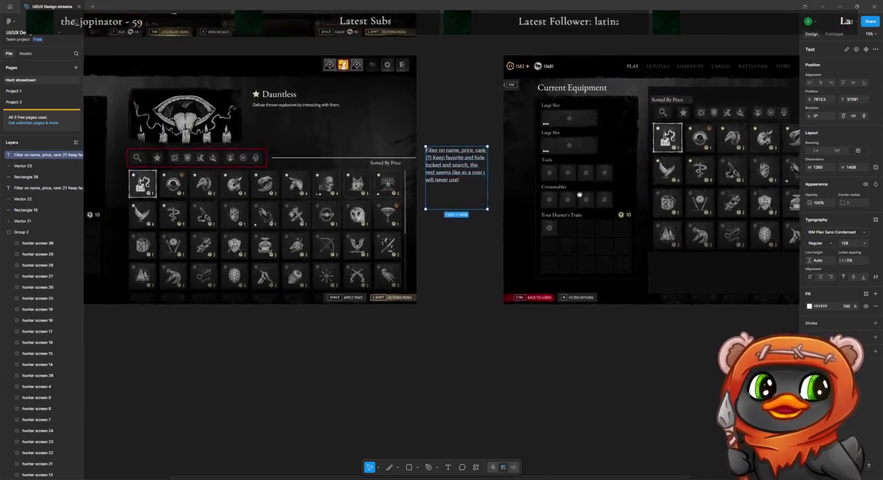
scroll(636, 205, left, 3)
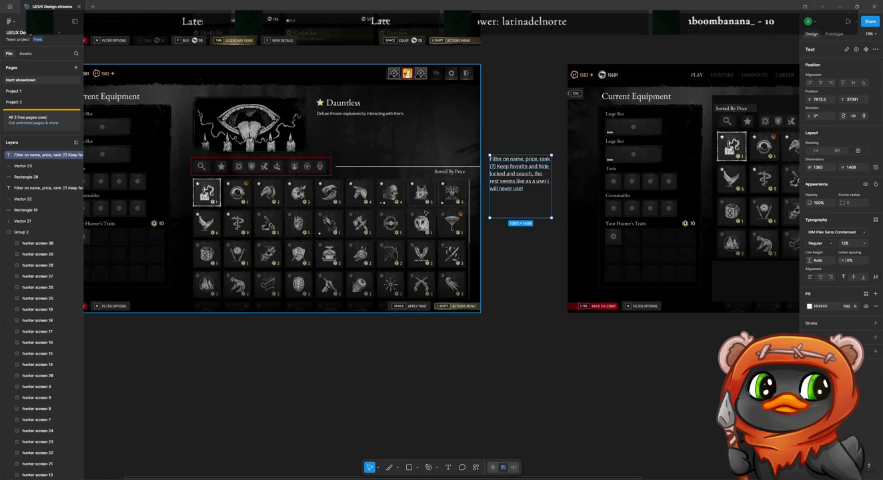
scroll(426, 212, right, 5)
scroll(425, 213, right, 2)
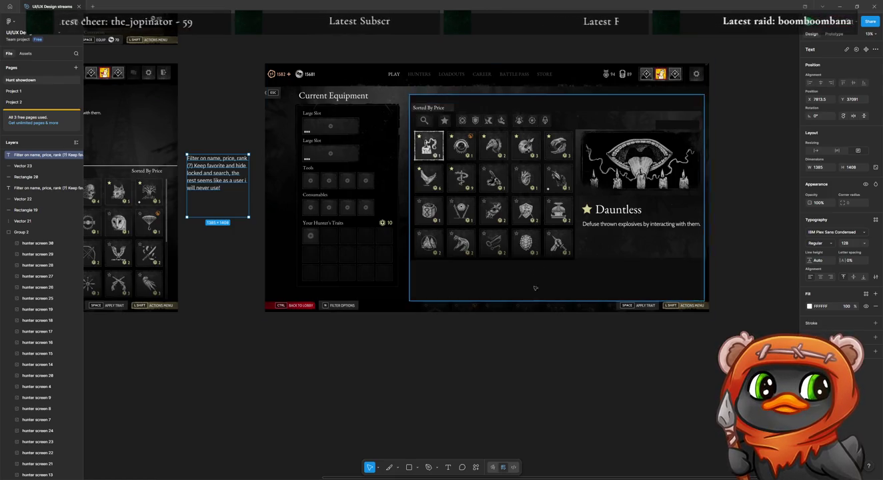
scroll(212, 184, left, 5)
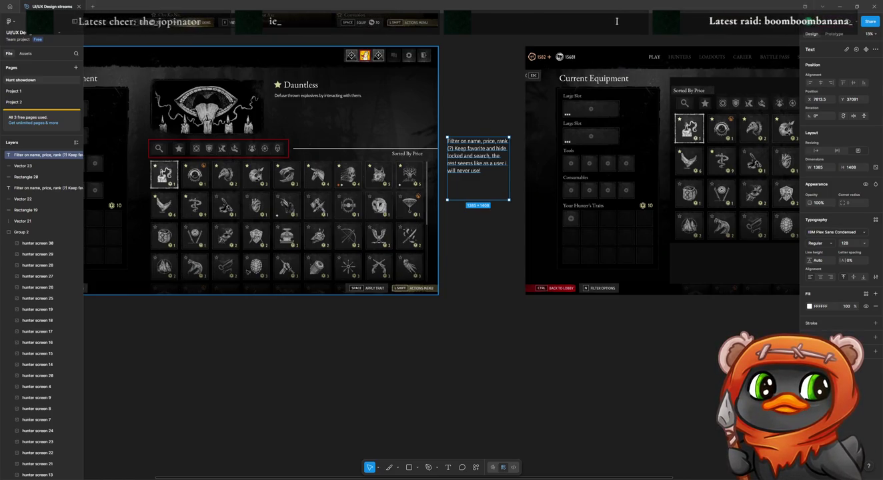
scroll(389, 234, down, 1)
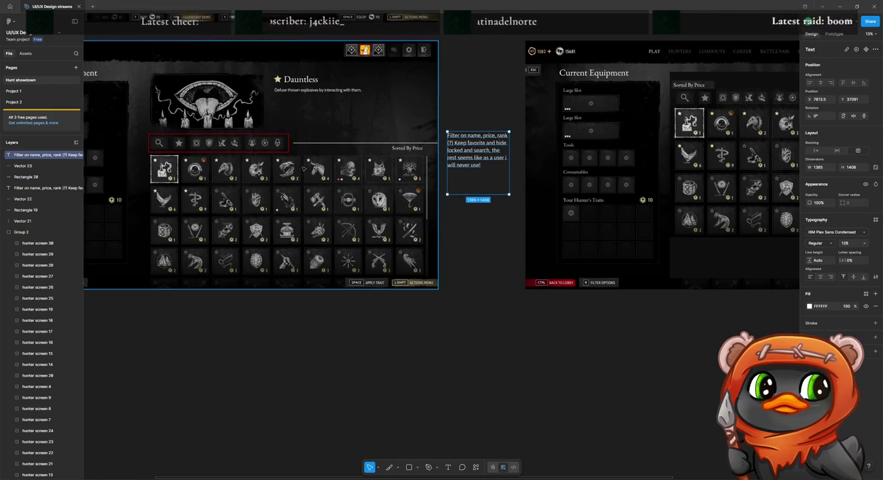
click(469, 319)
scroll(480, 300, up, 2)
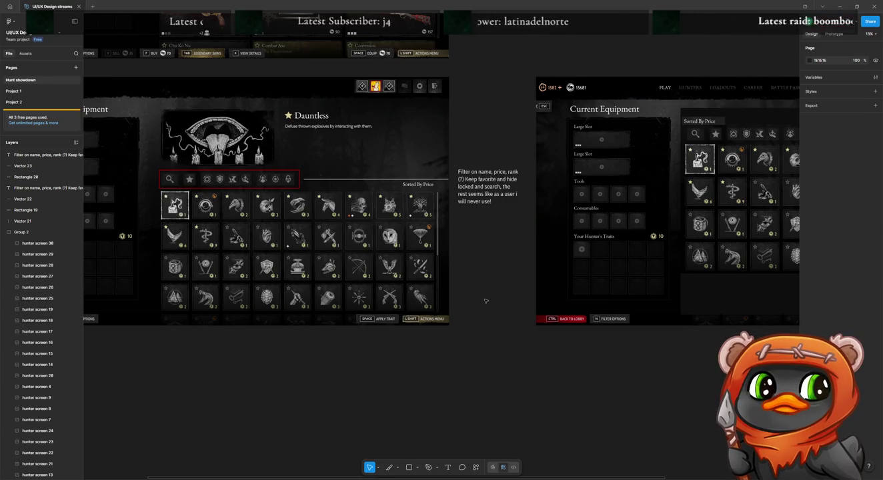
scroll(485, 301, down, 2)
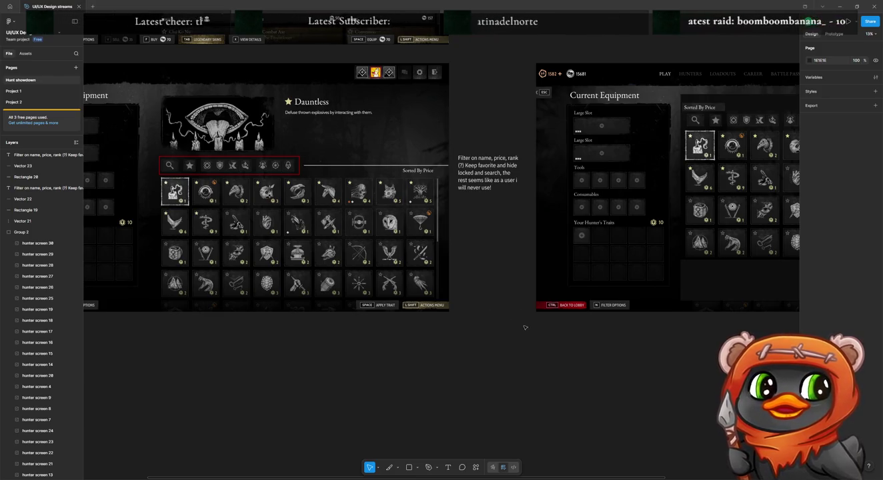
scroll(565, 354, up, 3)
drag(439, 357, 404, 363)
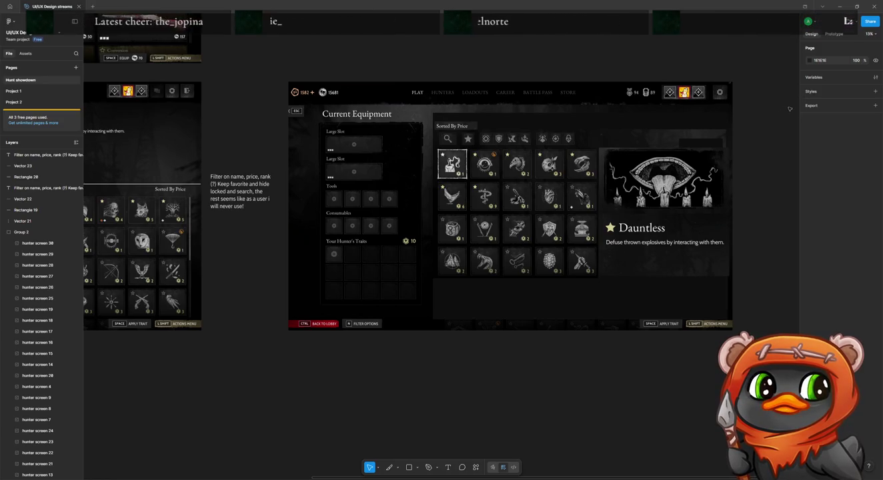
scroll(496, 141, left, 1)
scroll(496, 142, left, 4)
scroll(496, 142, left, 2)
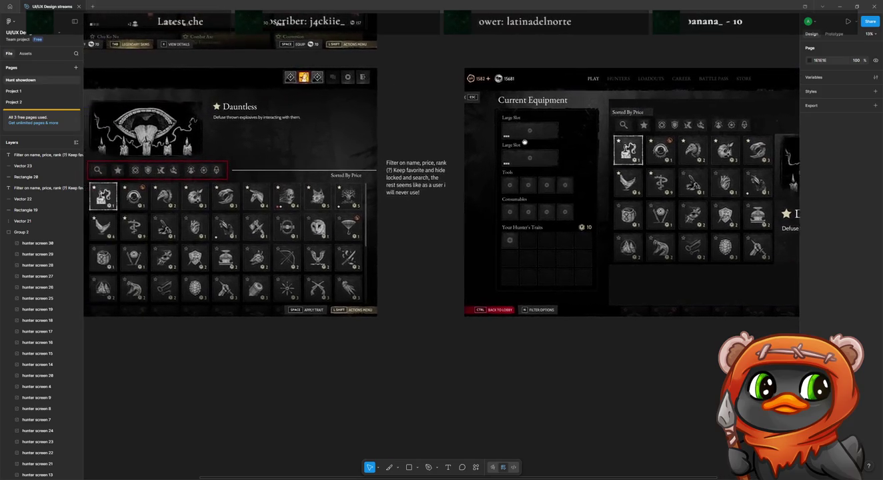
scroll(573, 158, left, 2)
scroll(578, 159, up, 1)
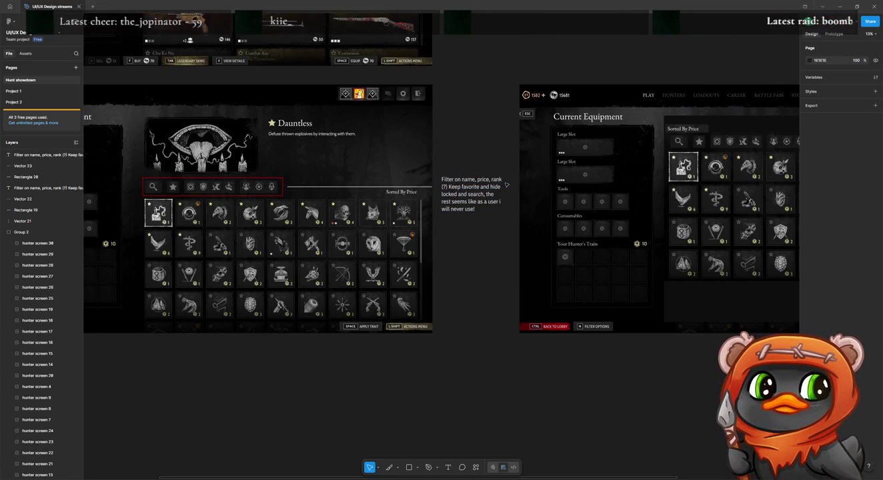
click(499, 186)
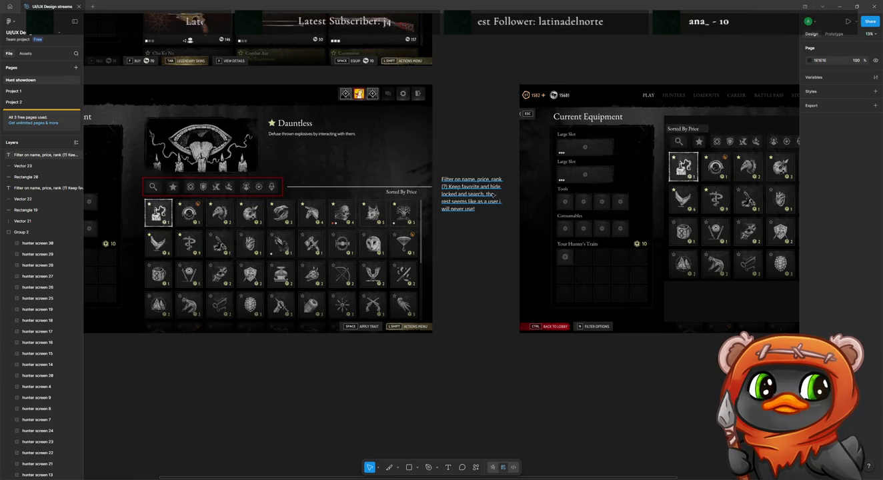
key(Escape)
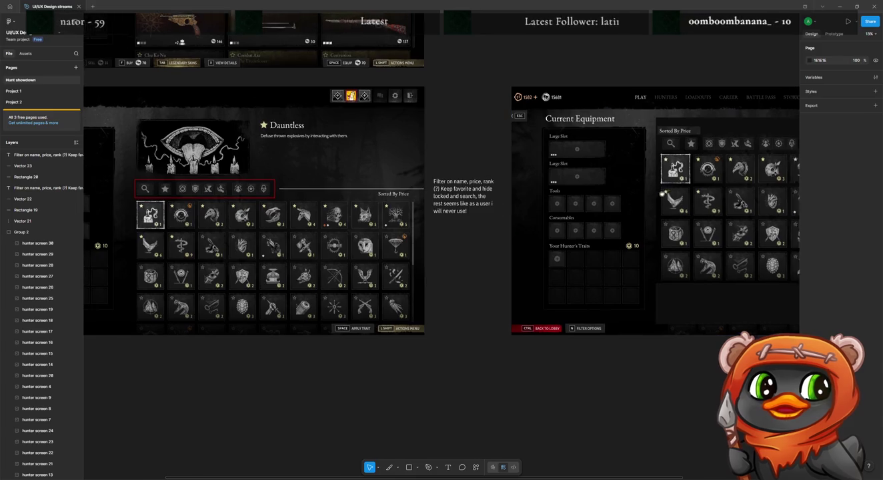
scroll(502, 209, right, 6)
scroll(418, 149, right, 2)
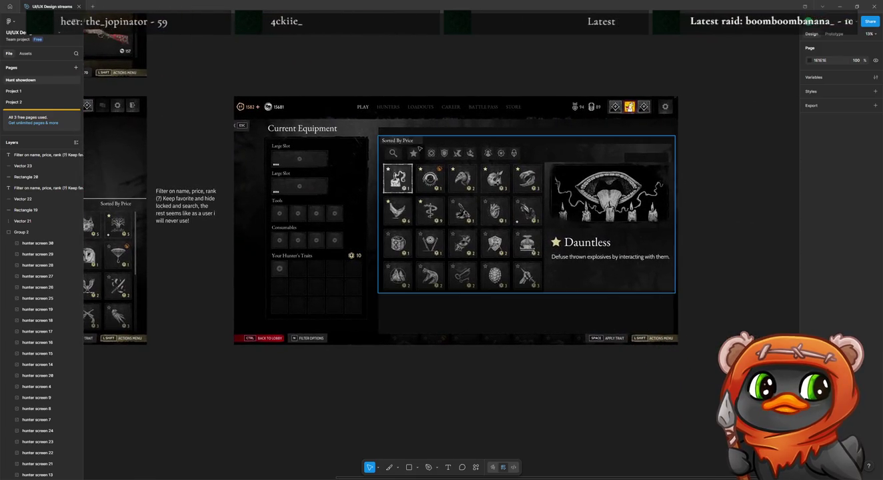
click(419, 156)
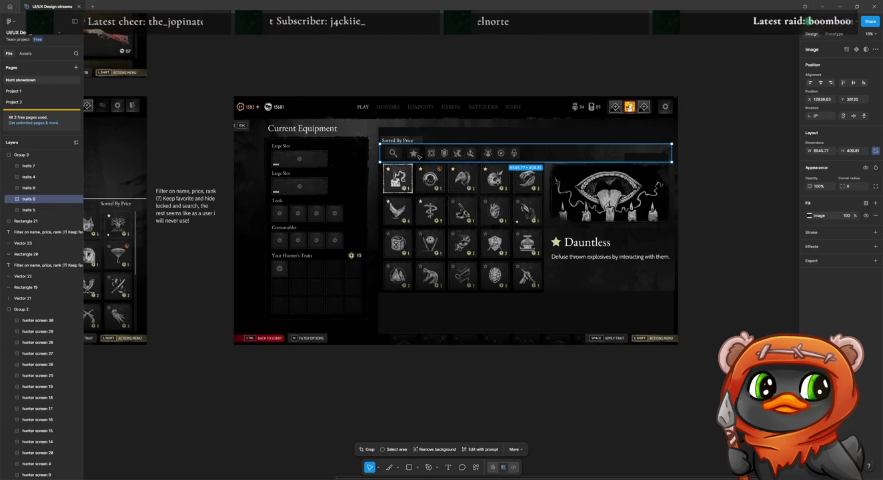
Crop the filter bar image down to its search and favourite icons.
double_click(417, 155)
click(752, 136)
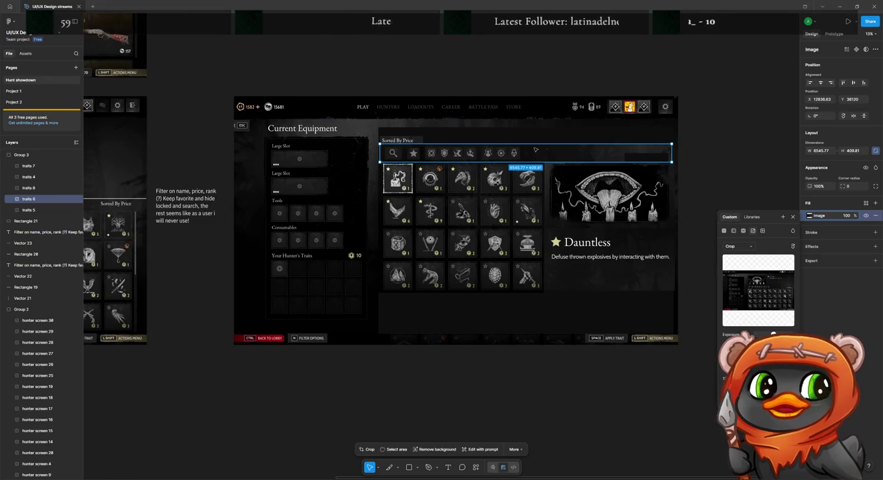
key(ctrl+v)
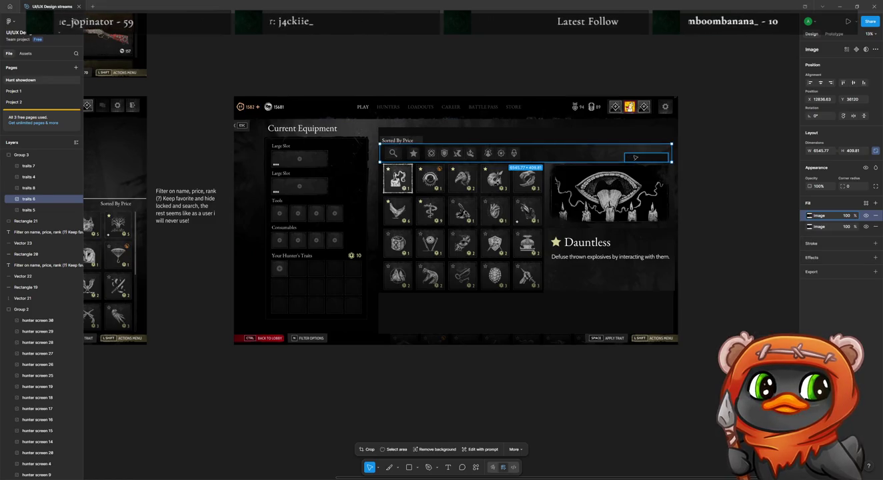
double_click(616, 153)
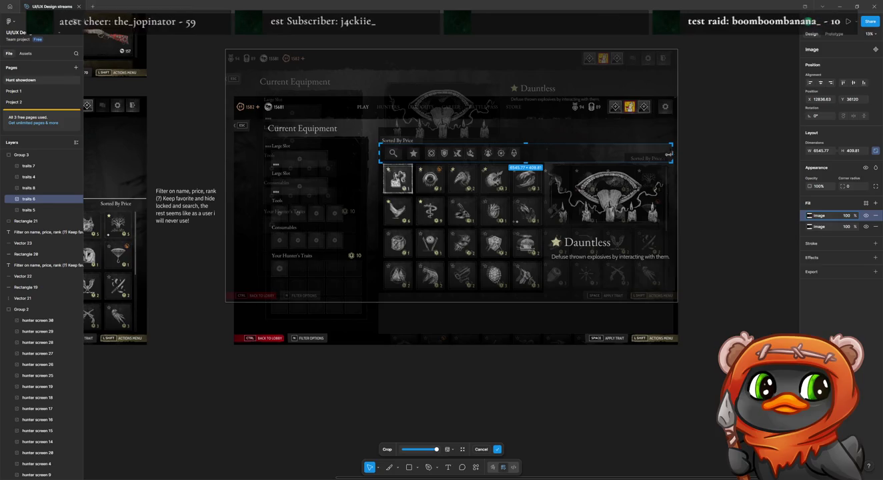
drag(669, 154, 421, 154)
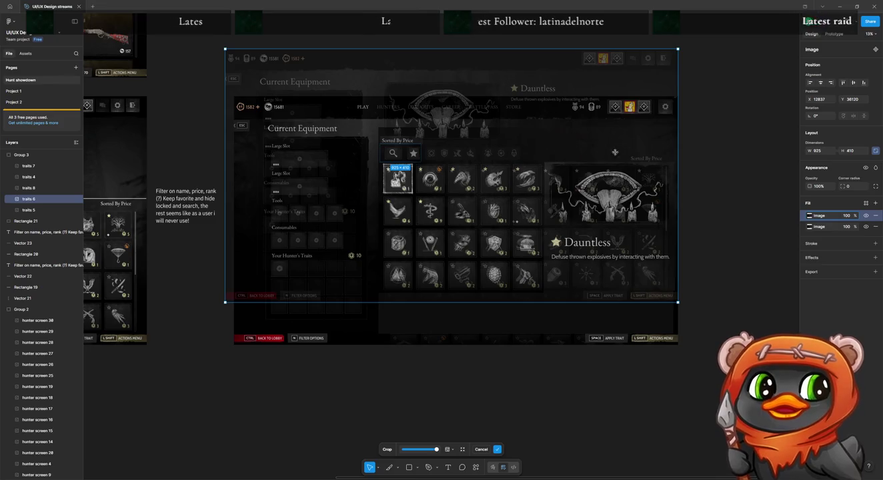
key(Return)
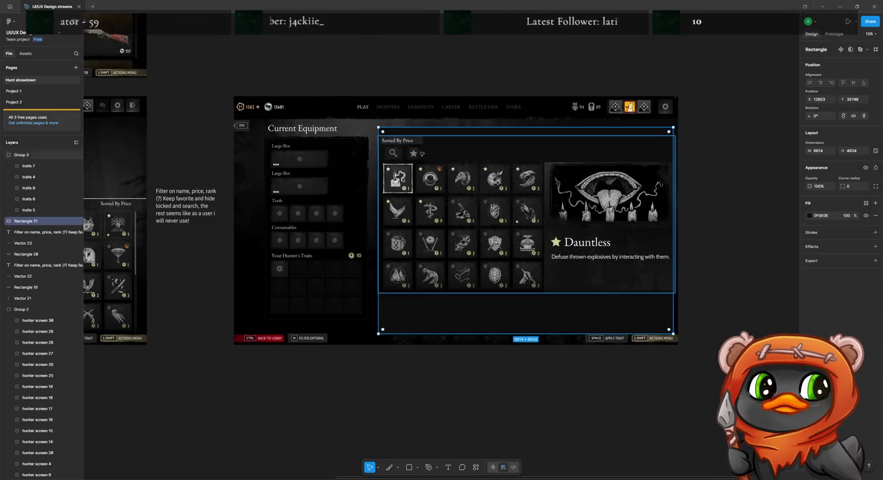
click(404, 154)
Duplicate the cropped image, crop the copy to the lock icon, and place it beside the star.
key(ctrl+d)
double_click(404, 154)
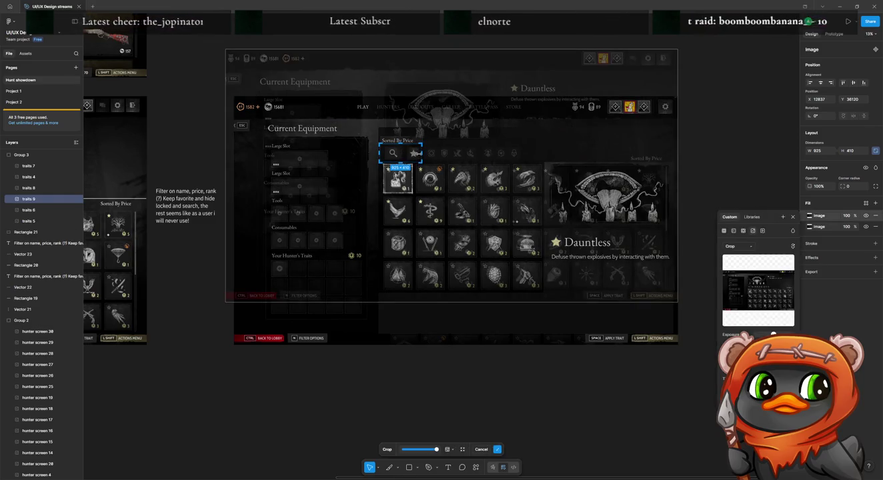
drag(410, 154, 311, 154)
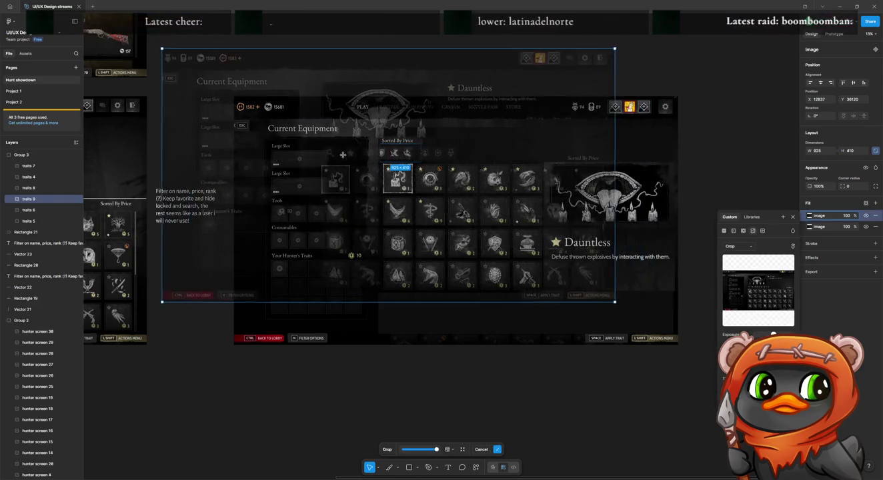
drag(310, 155, 280, 155)
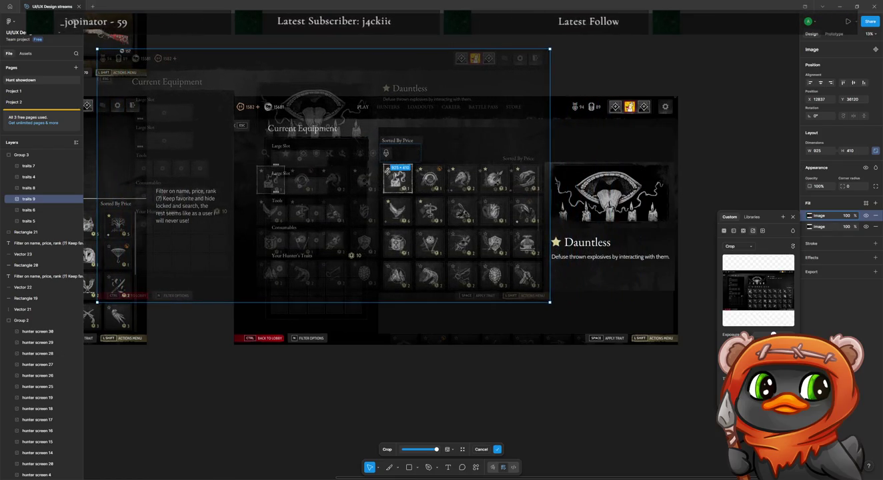
key(Return)
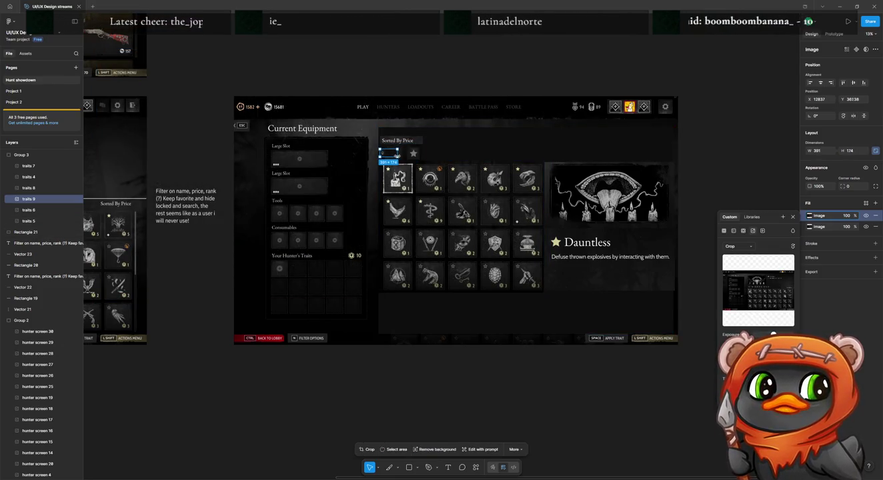
double_click(394, 155)
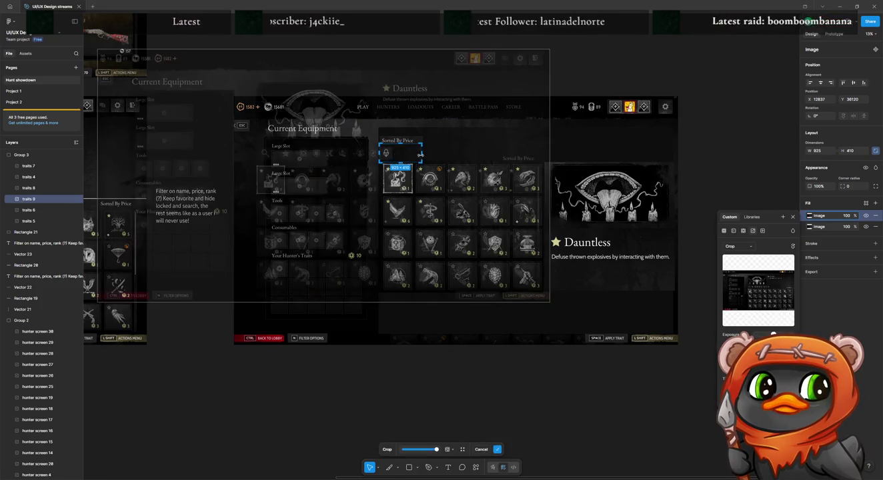
drag(392, 156, 389, 154)
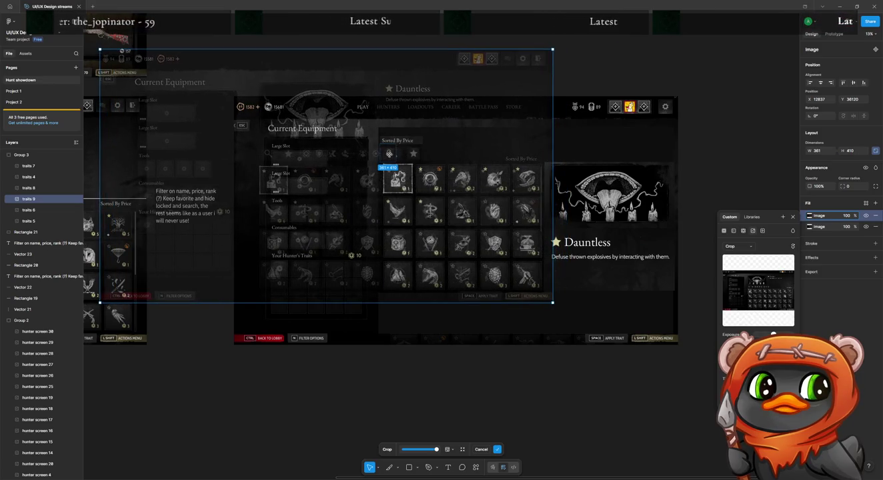
key(Return)
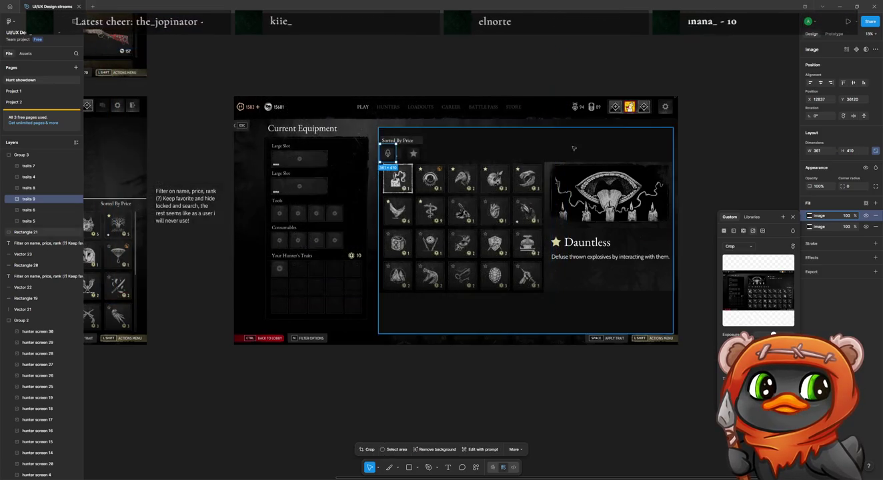
drag(419, 154, 438, 154)
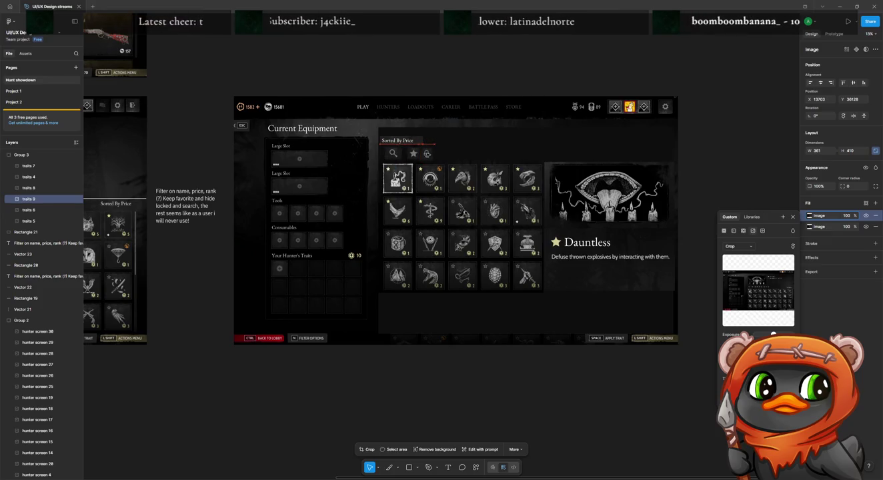
key(Escape)
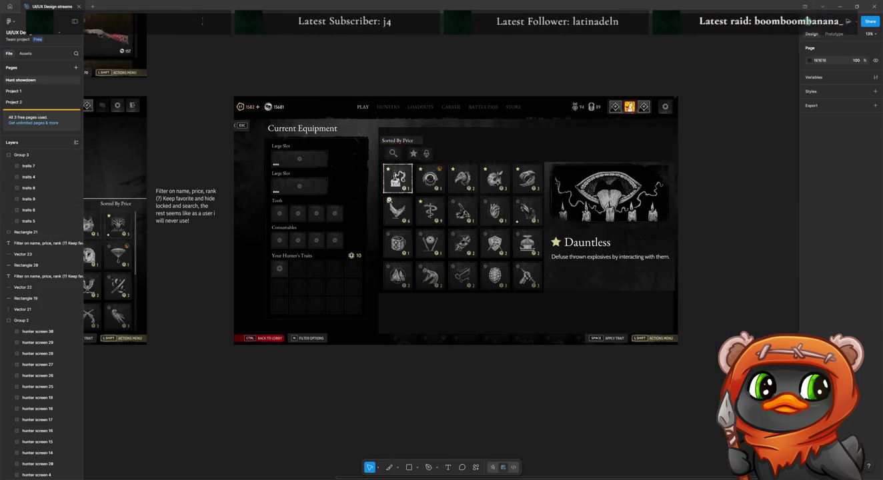
Trim the lock icon's left edge, align it with the other icons, and resize it to 331 × 421.
scroll(449, 153, up, 3)
scroll(448, 152, up, 3)
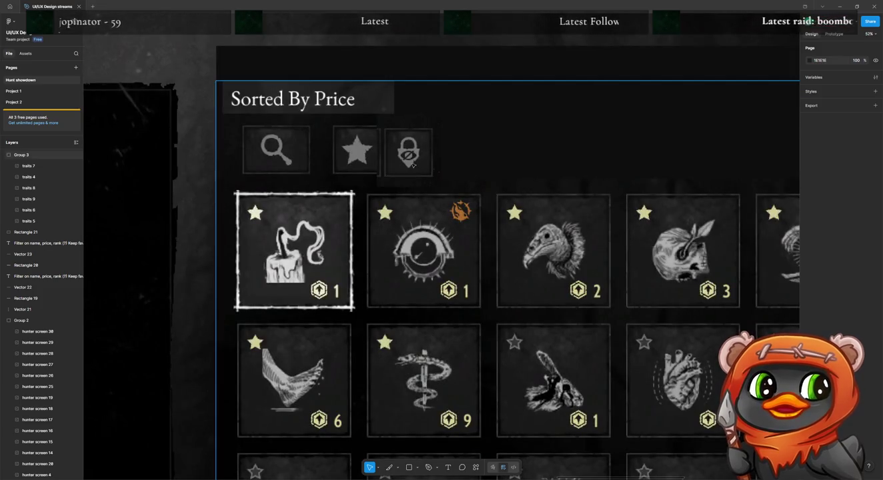
click(413, 164)
drag(413, 164, 424, 161)
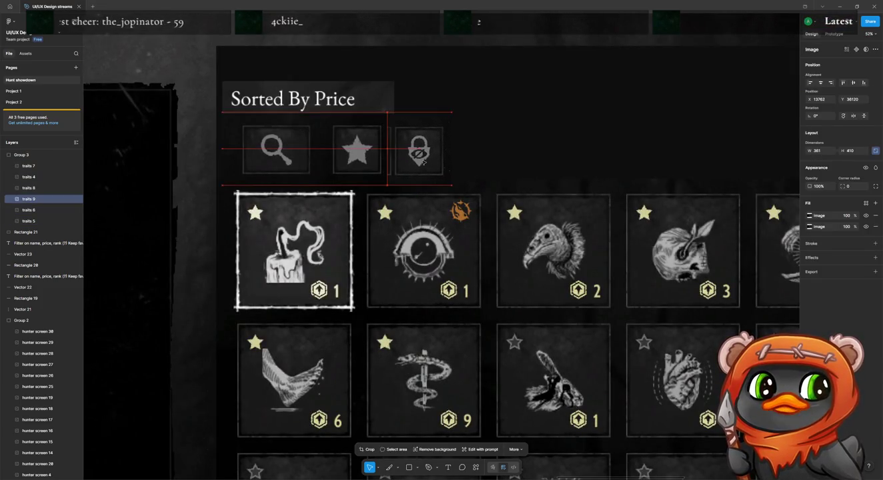
double_click(385, 156)
drag(387, 147, 391, 147)
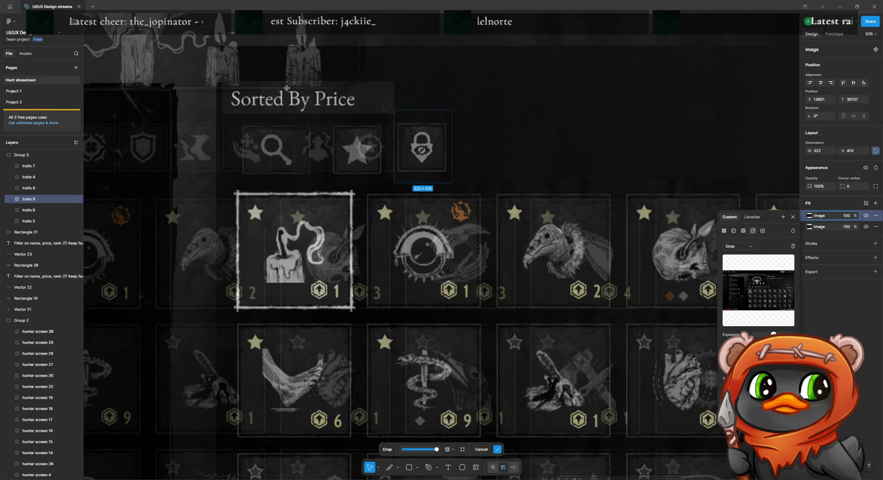
key(Return)
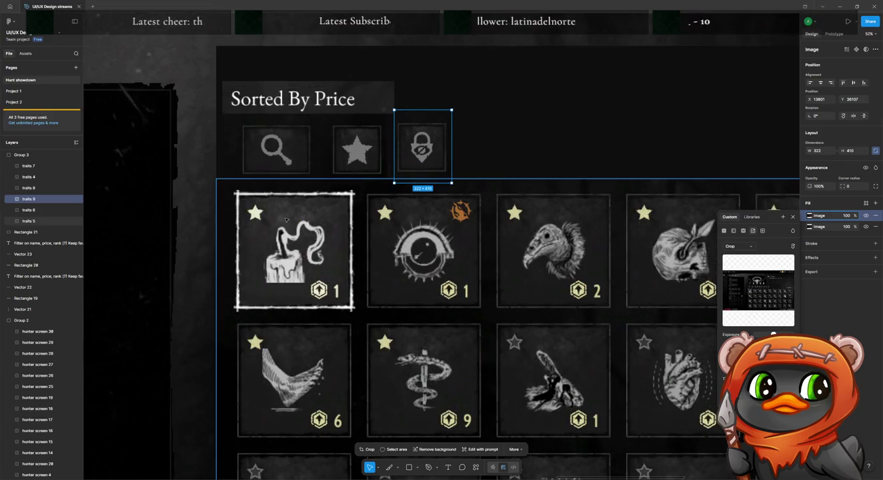
drag(425, 148, 415, 153)
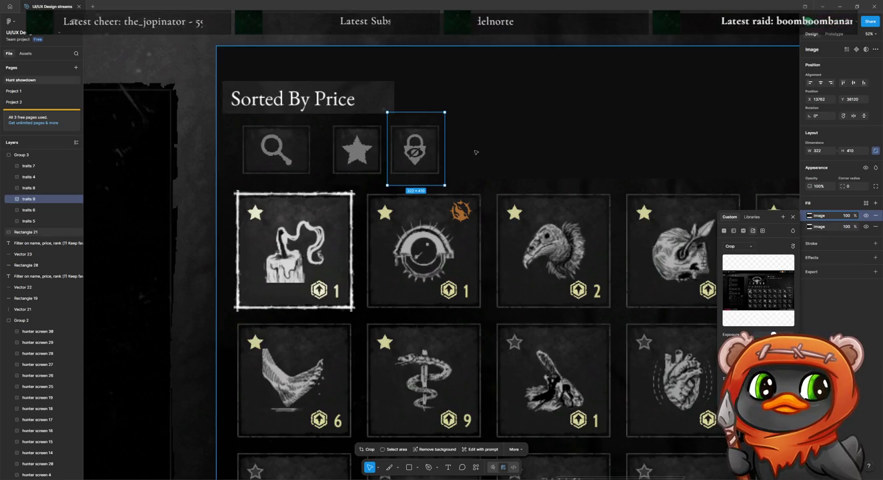
drag(415, 152, 413, 152)
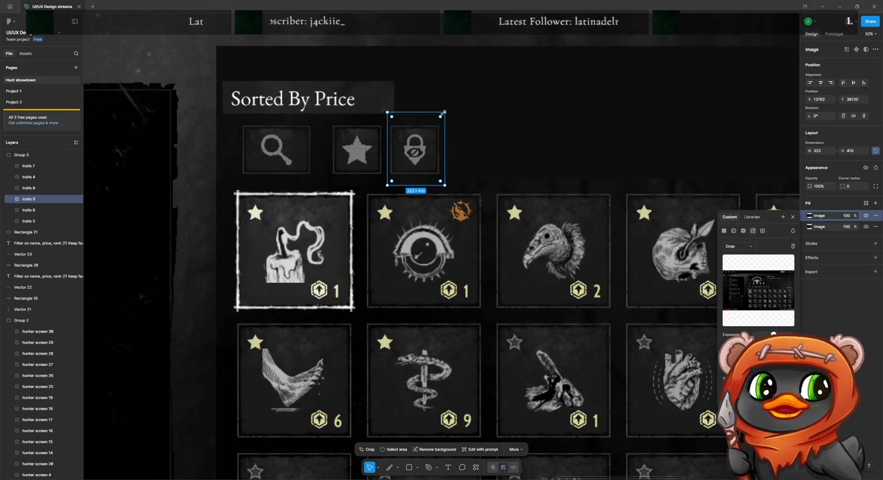
drag(445, 111, 447, 110)
drag(424, 141, 418, 142)
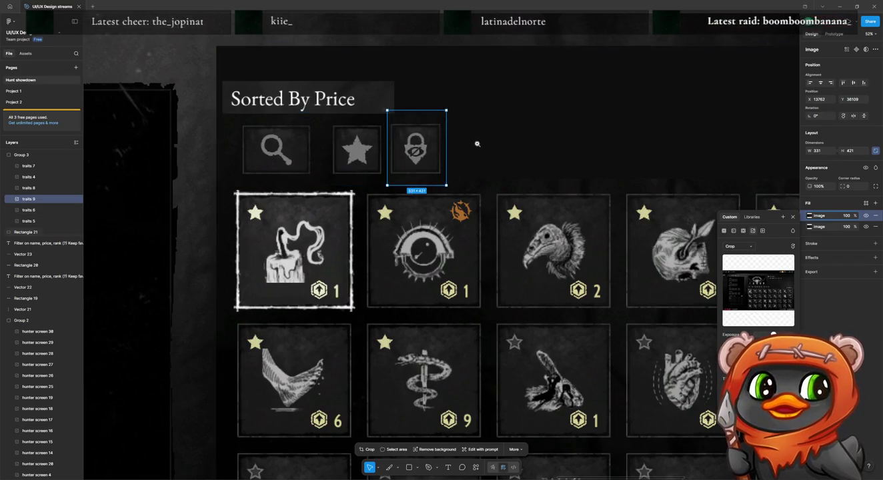
alt+click(477, 143)
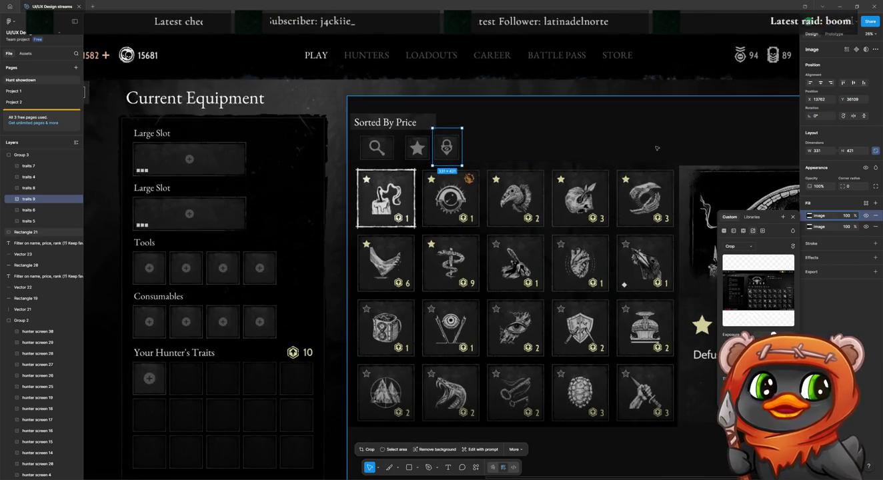
Draw a small square beside the lock tile in the filter bar.
click(693, 441)
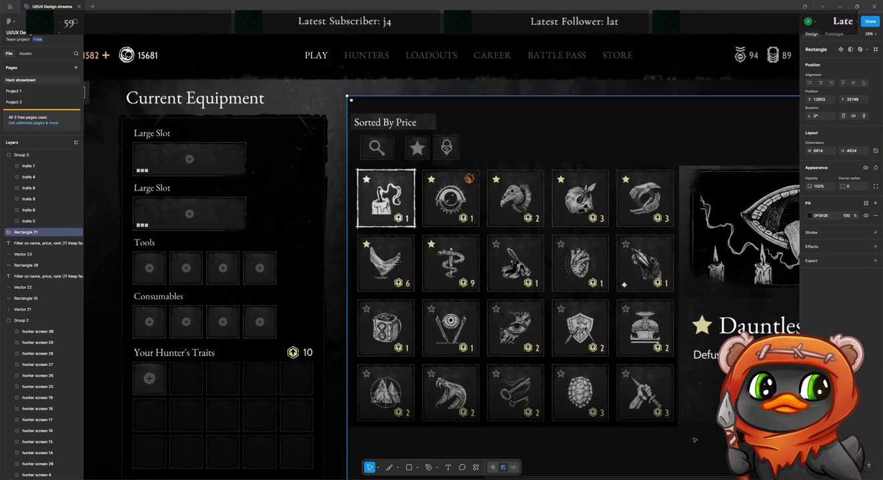
scroll(394, 217, left, 3)
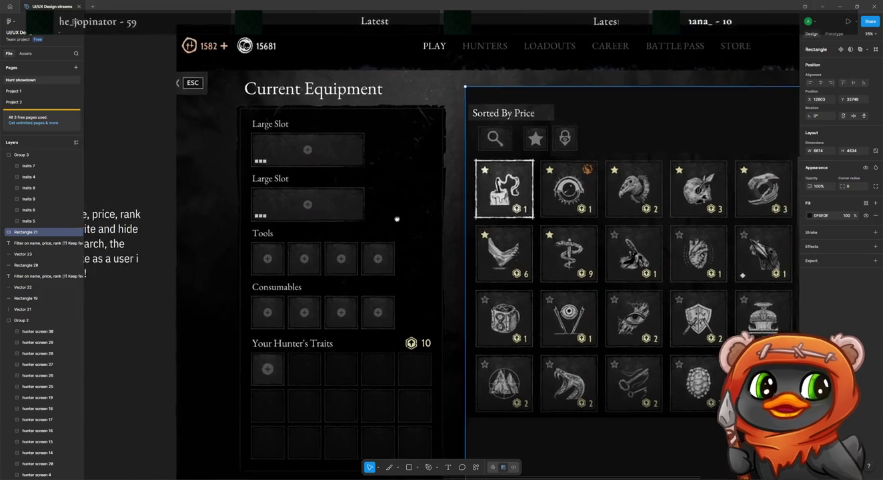
scroll(528, 221, left, 3)
scroll(528, 221, left, 3)
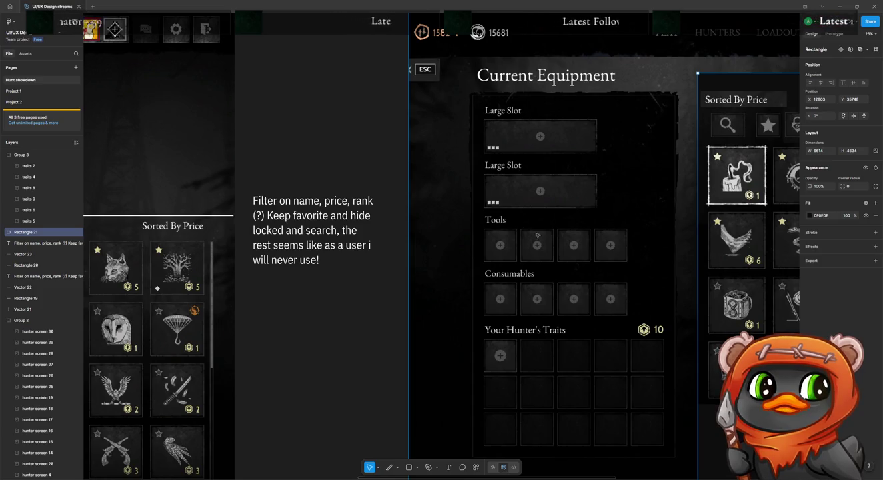
scroll(638, 274, right, 1)
scroll(638, 274, right, 6)
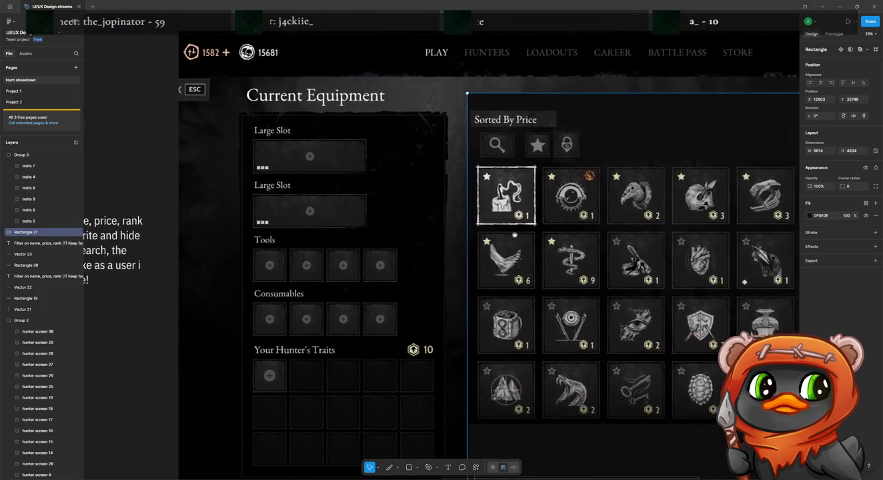
scroll(638, 274, right, 3)
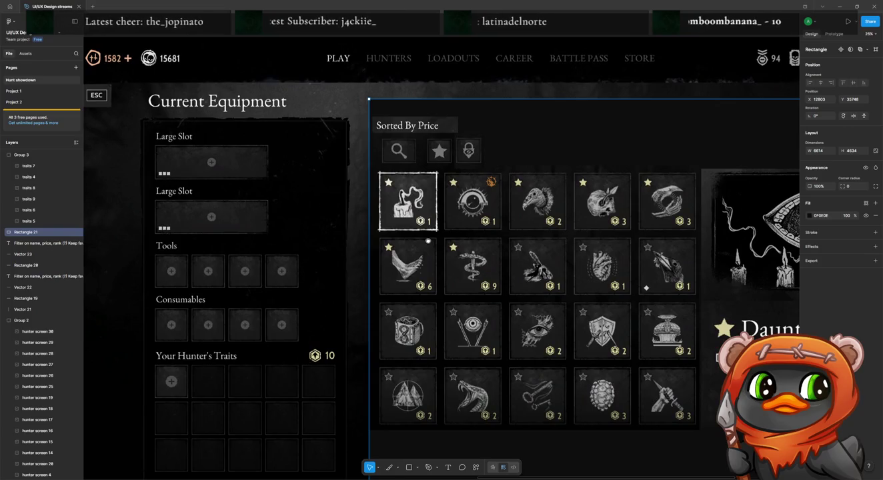
key(r)
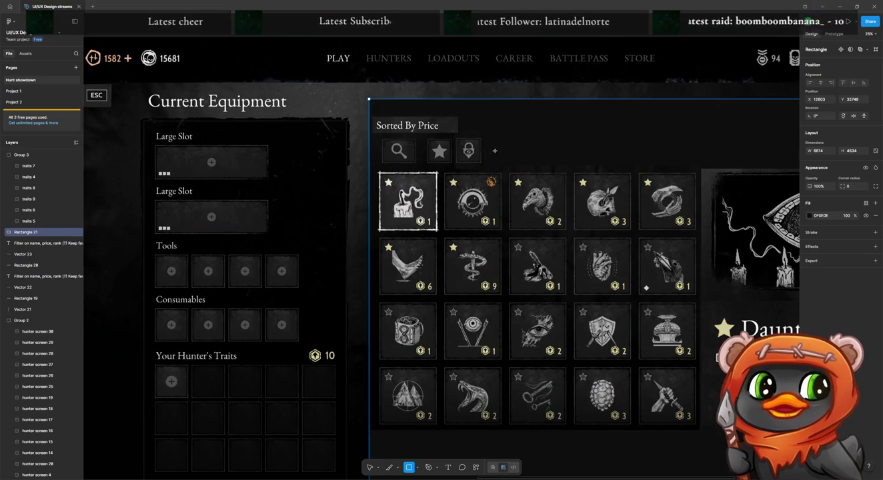
mouse_move(486, 139)
mouse_down()
mouse_move(512, 164)
mouse_move(497, 154)
mouse_up()
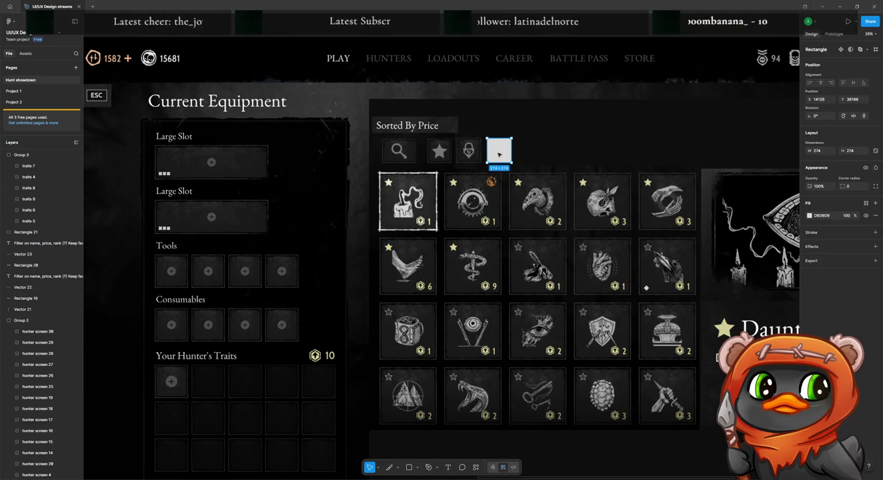
Give the square the dark tile colour and a thin white outline.
key(i)
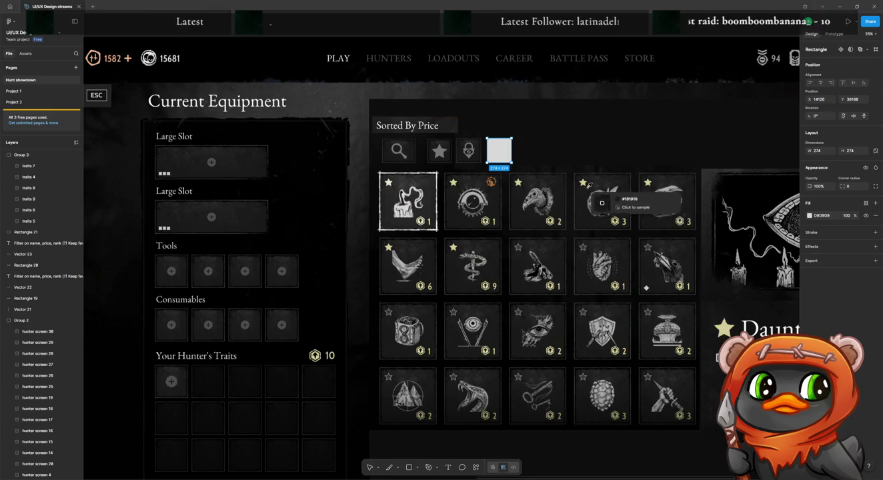
click(552, 170)
key(ctrl+d)
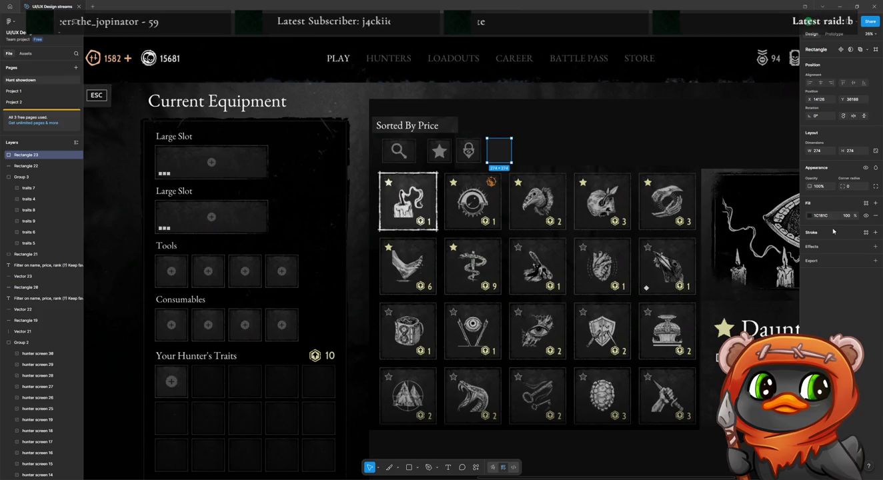
click(876, 232)
click(810, 245)
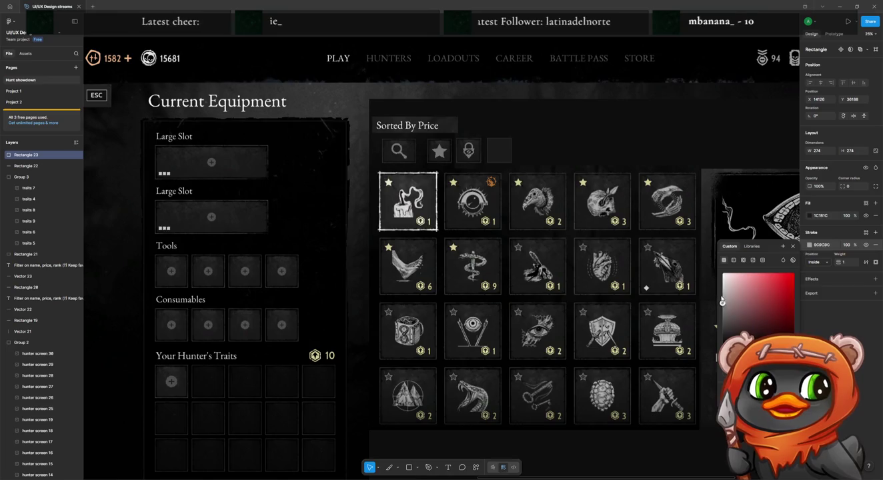
click(622, 177)
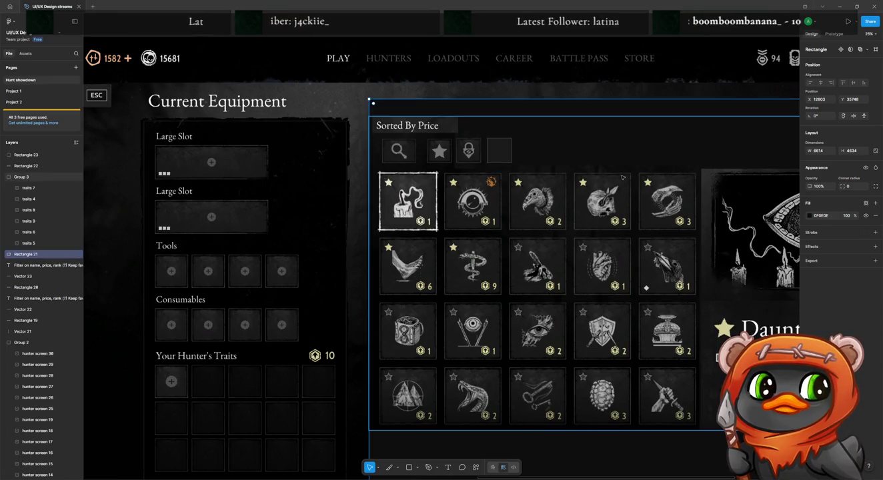
click(498, 151)
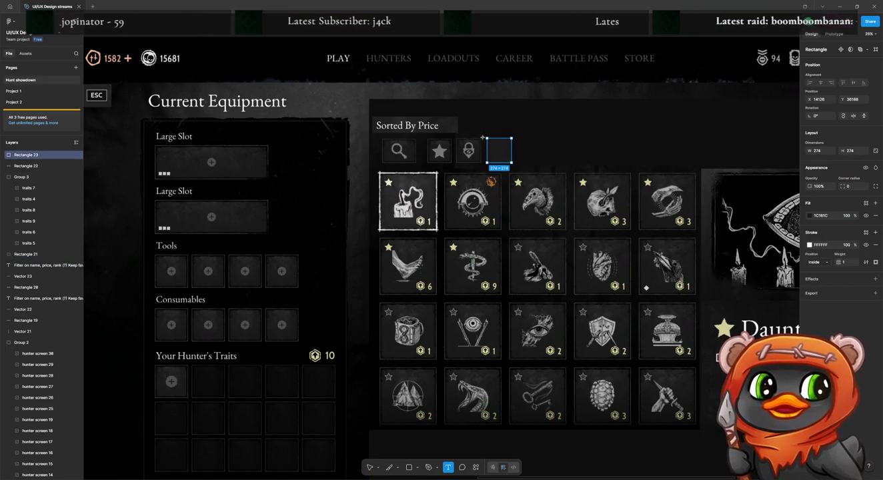
Start a text box over the small square.
key(t)
click(492, 143)
drag(506, 156, 510, 160)
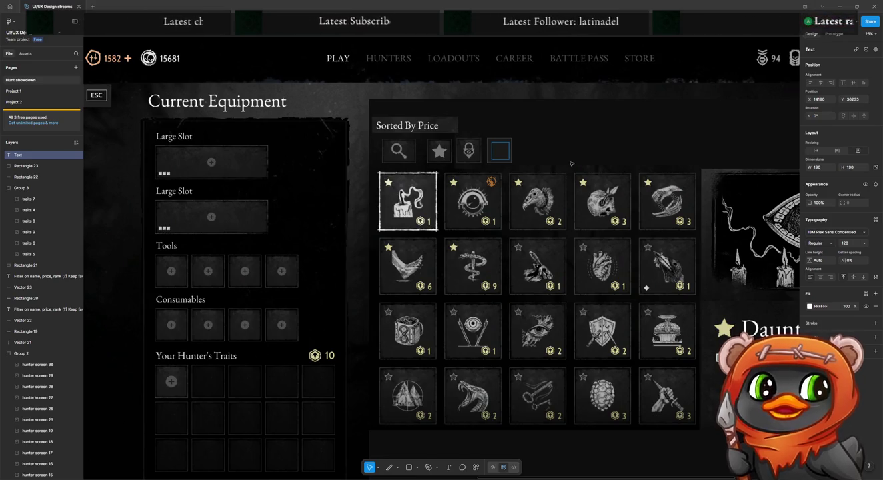
Label the square 'Aa', fit its text box, and copy the tile to its right.
text(N)
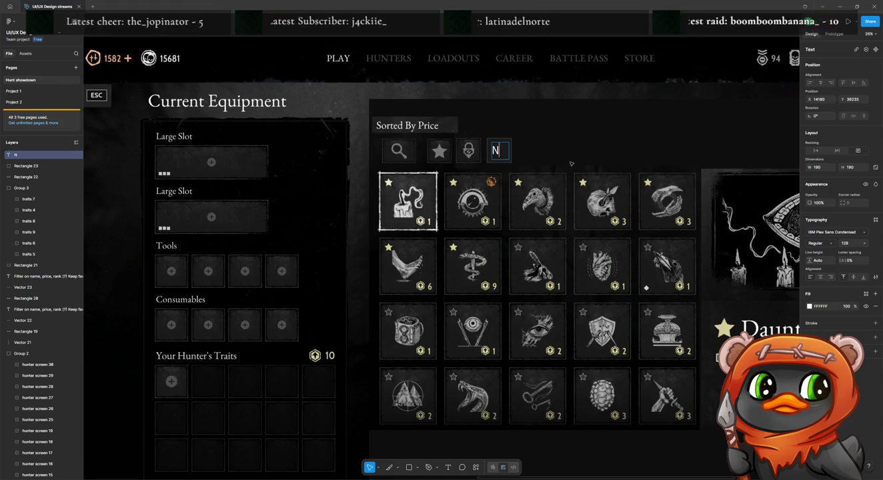
key(BackSpace)
text(Aa)
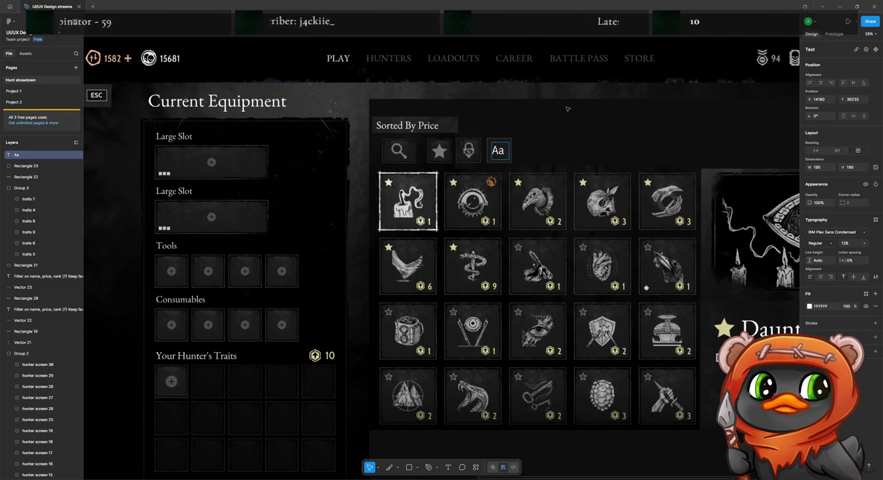
key(Escape)
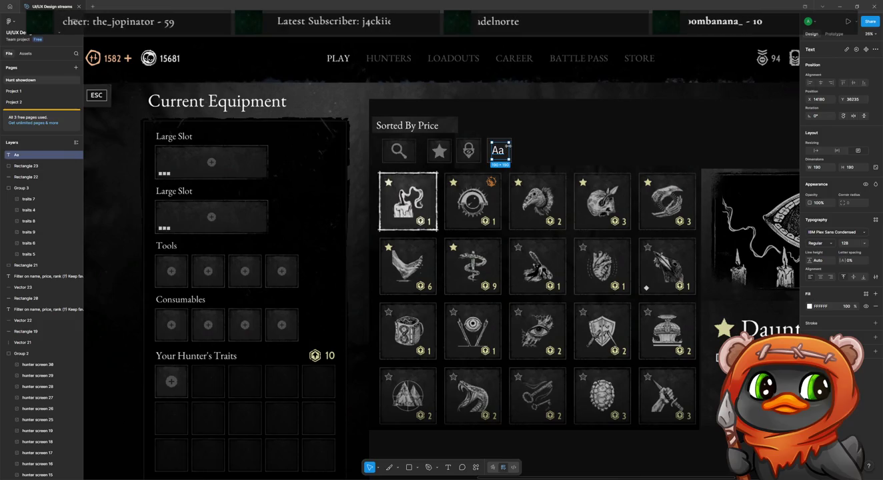
drag(509, 145, 510, 146)
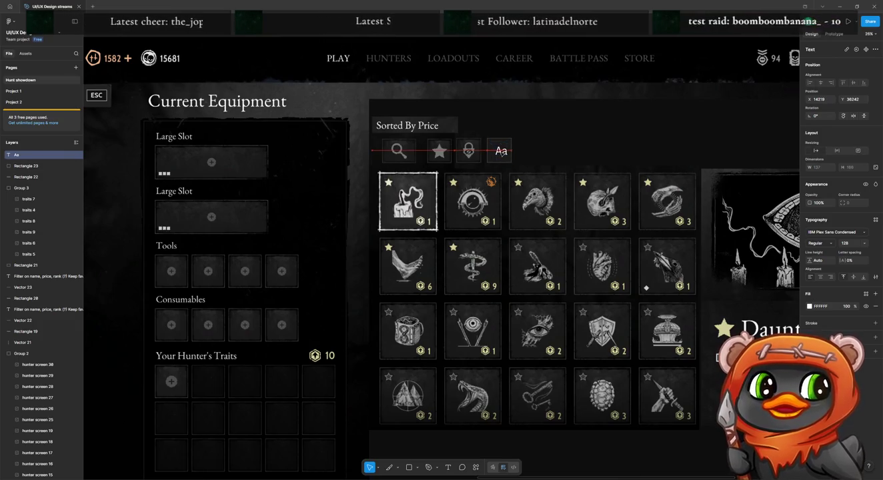
shift+click(507, 155)
drag(507, 155, 527, 155)
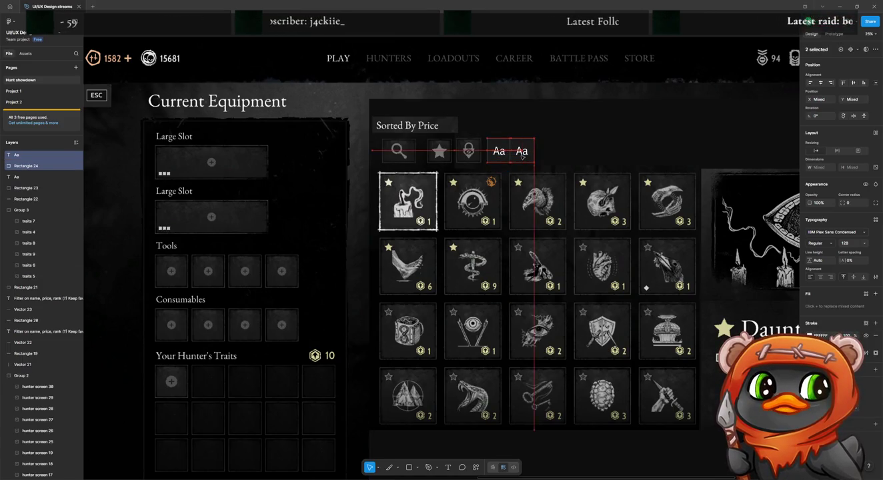
Select the trait grid image inside its group for cropping.
click(474, 222)
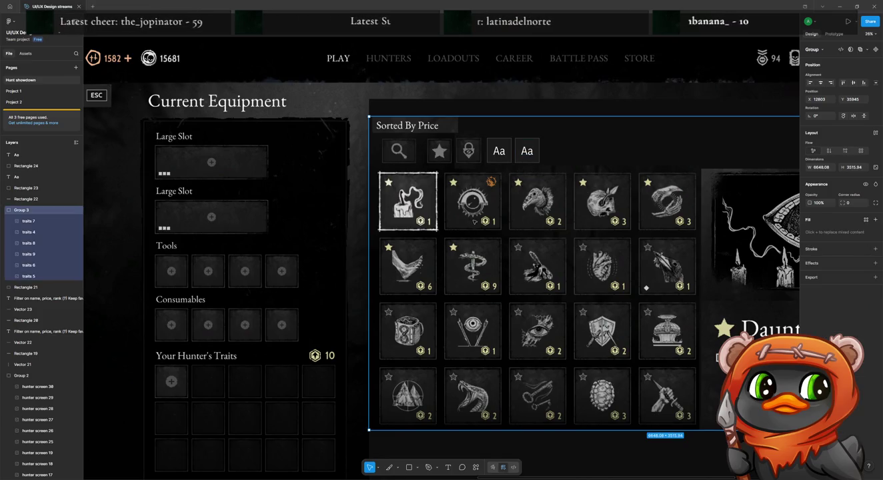
double_click(475, 222)
double_click(474, 222)
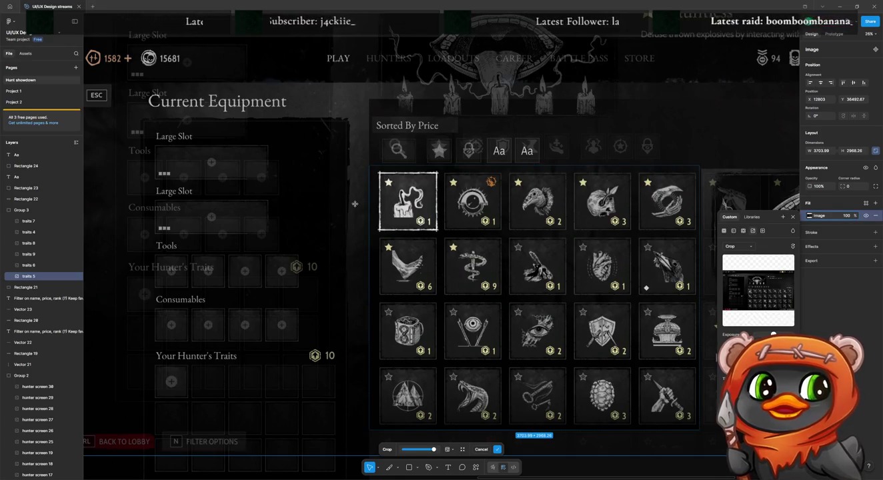
Try cropping the trait grid image to one cost badge, then revert to the full image.
click(452, 223)
double_click(470, 228)
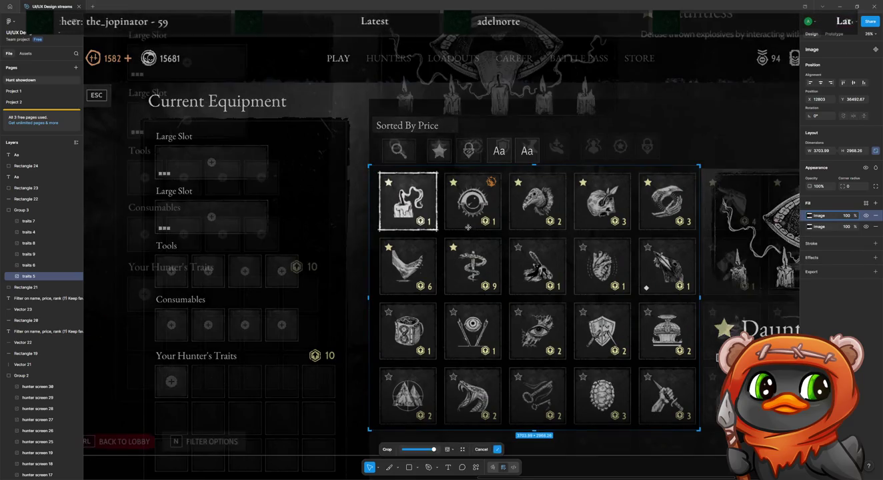
drag(368, 166, 479, 214)
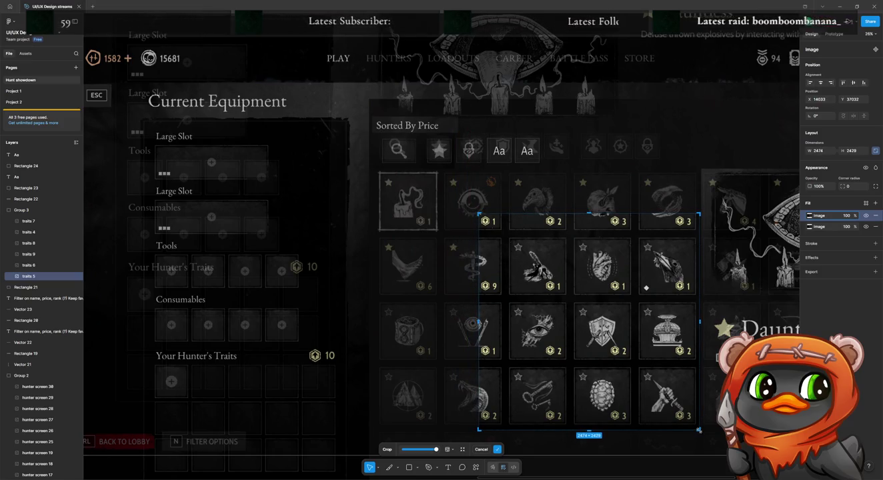
drag(699, 431, 499, 231)
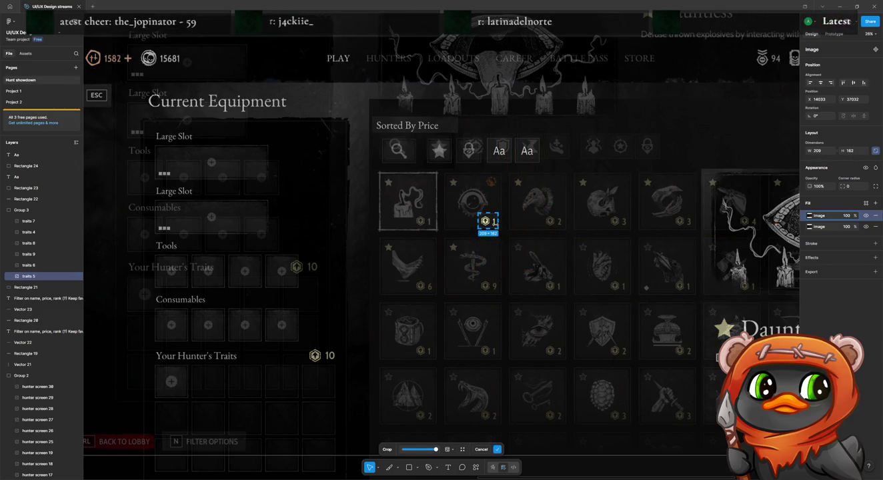
key(Return)
key(Return)
key(ctrl+z)
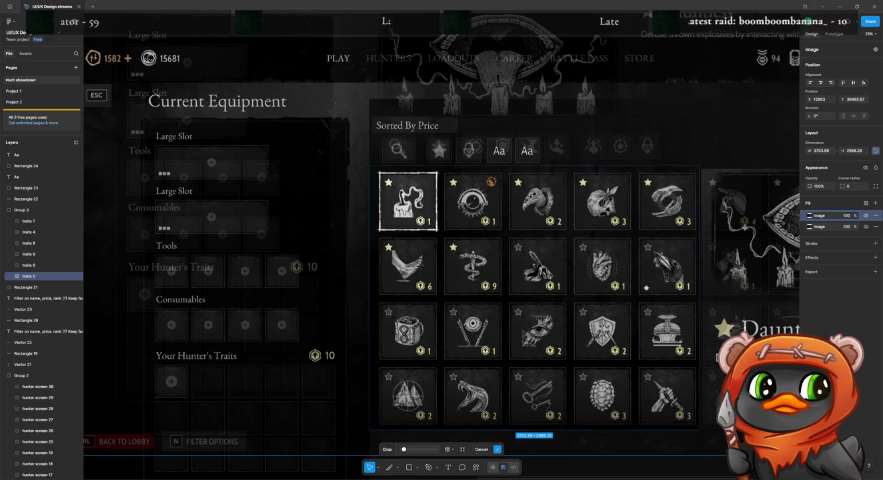
key(Return)
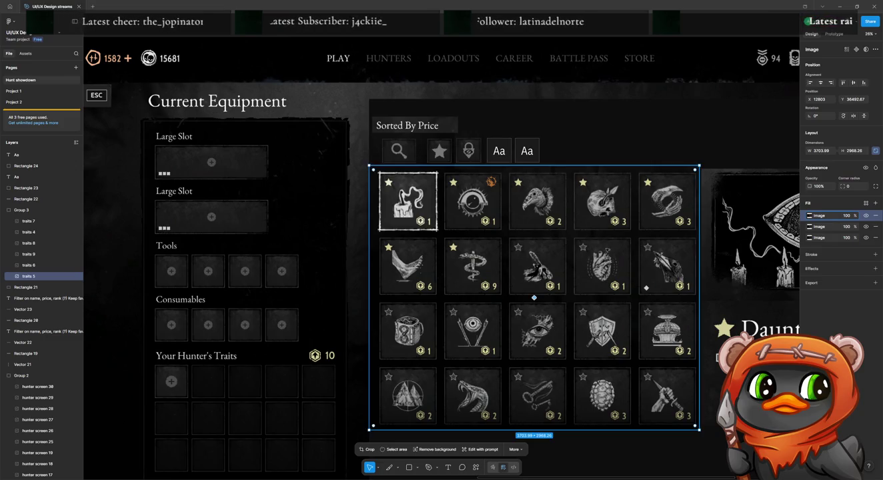
Make a copy of the trait grid image offset to the right.
drag(534, 296, 458, 332)
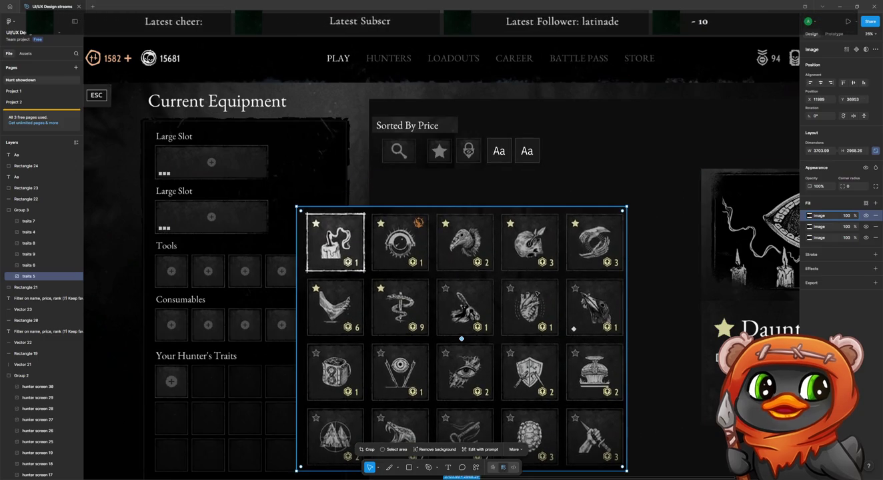
key(ctrl+z)
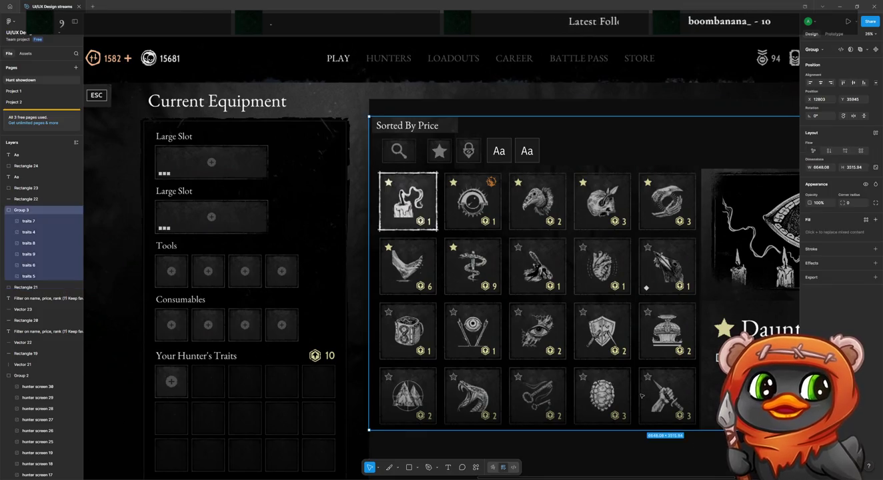
drag(481, 299, 522, 294)
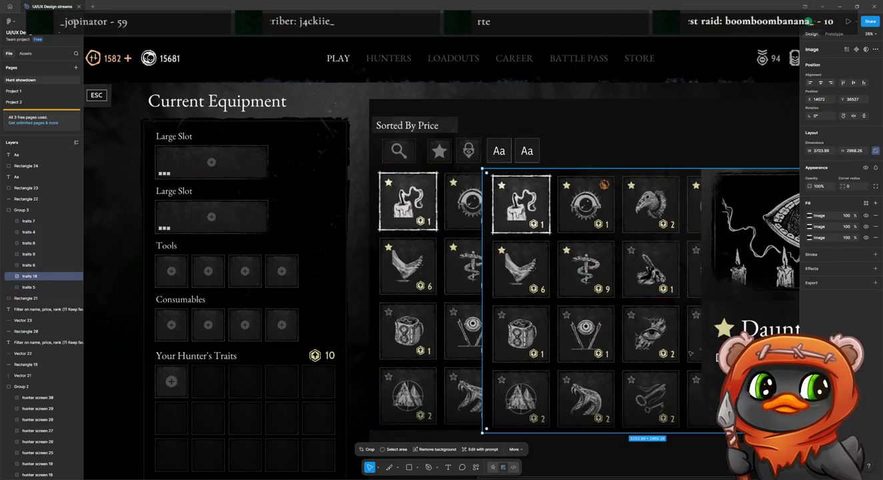
Crop the copied grid image to the coin-cost badge and move it beside the Aa tiles.
double_click(522, 293)
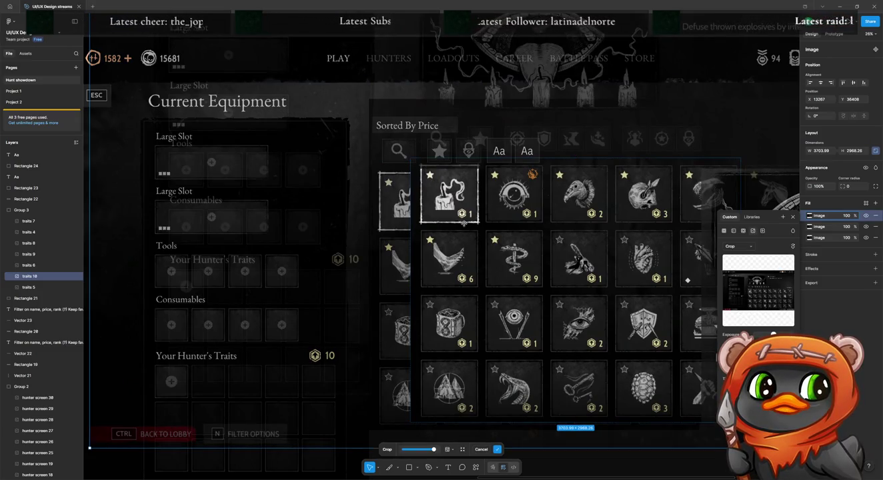
scroll(410, 173, up, 1)
drag(411, 158, 586, 339)
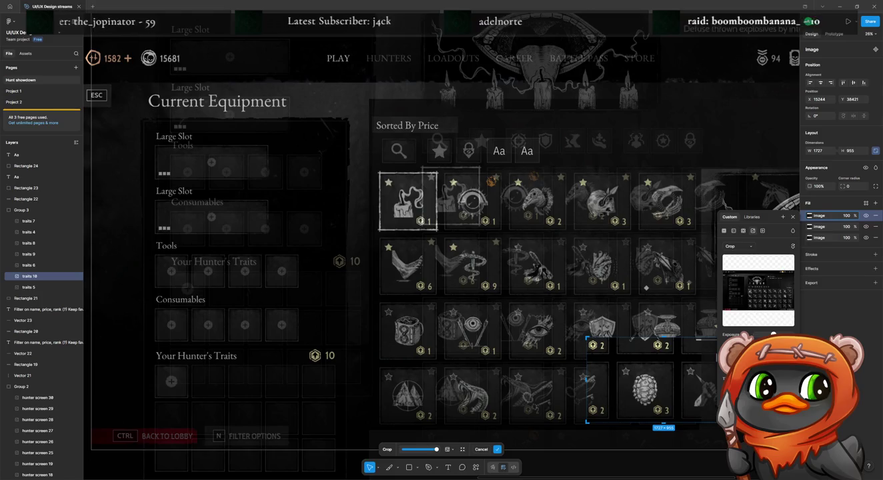
drag(740, 421, 609, 353)
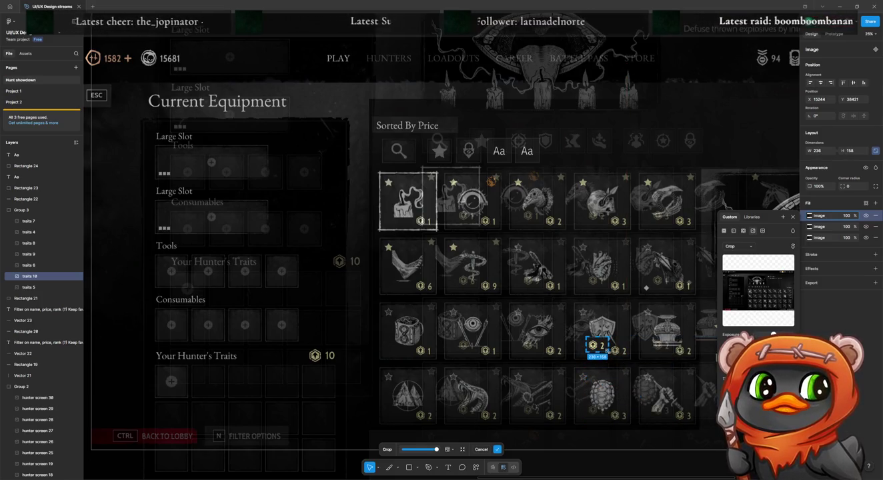
key(Return)
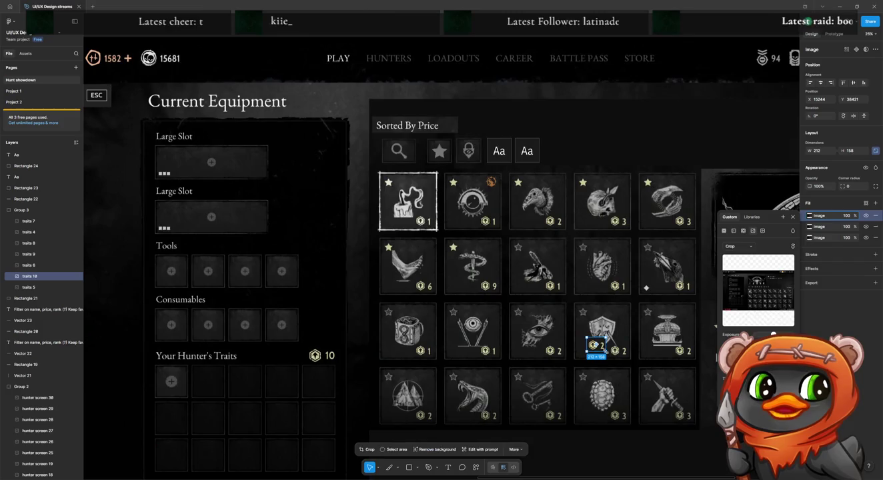
drag(596, 345, 553, 155)
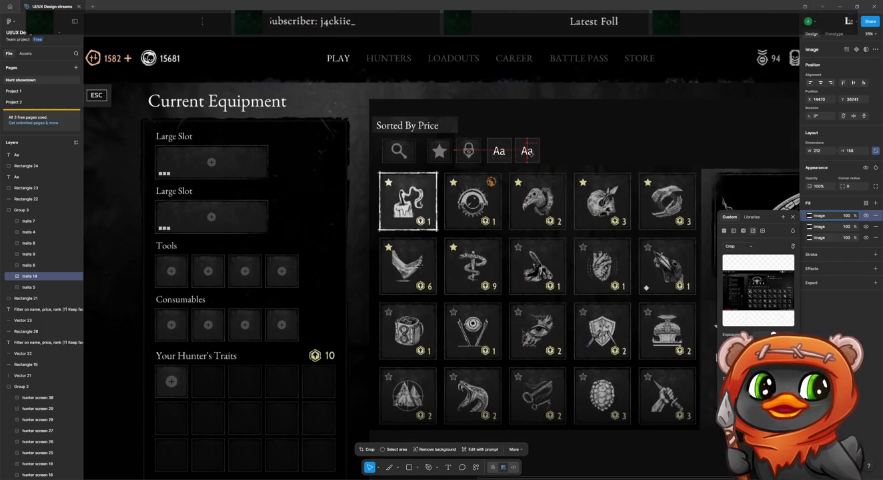
Delete the cropped coin badge image and the second Aa text.
key(Delete)
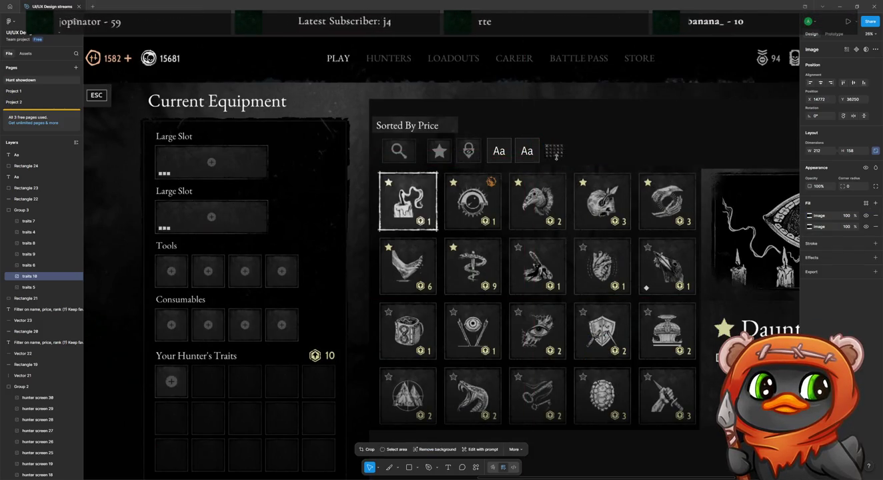
key(Delete)
click(528, 152)
key(Delete)
Try the coin badge as an image fill in the empty square box, then undo it.
click(530, 160)
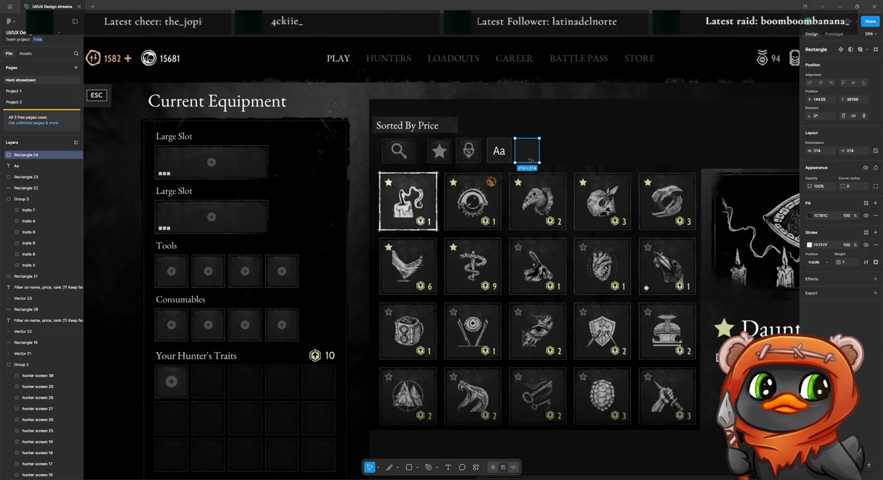
key(ctrl+v)
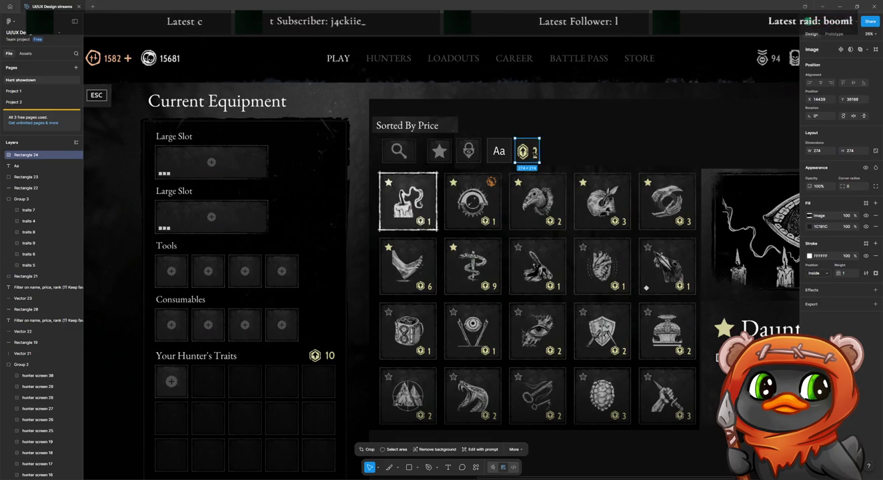
double_click(532, 149)
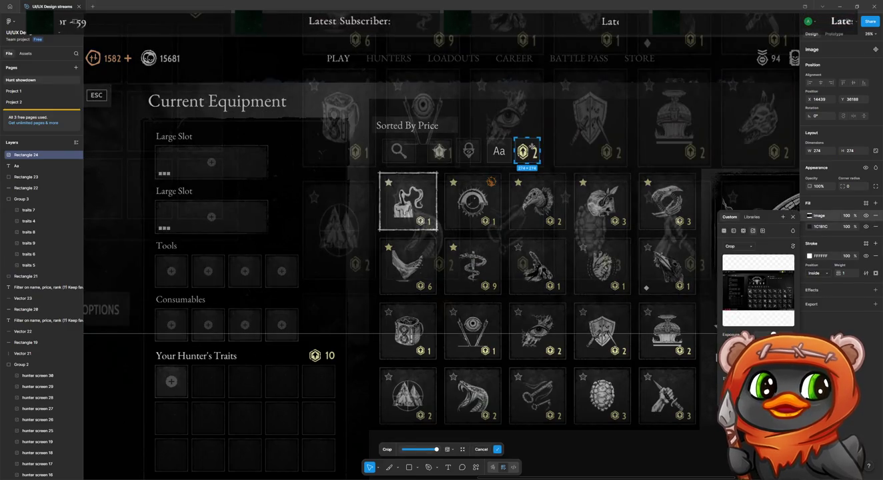
click(571, 157)
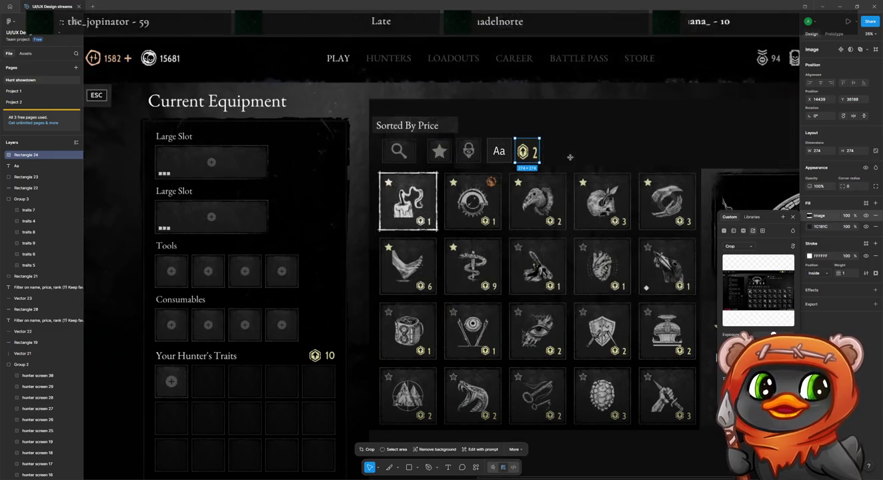
key(Escape)
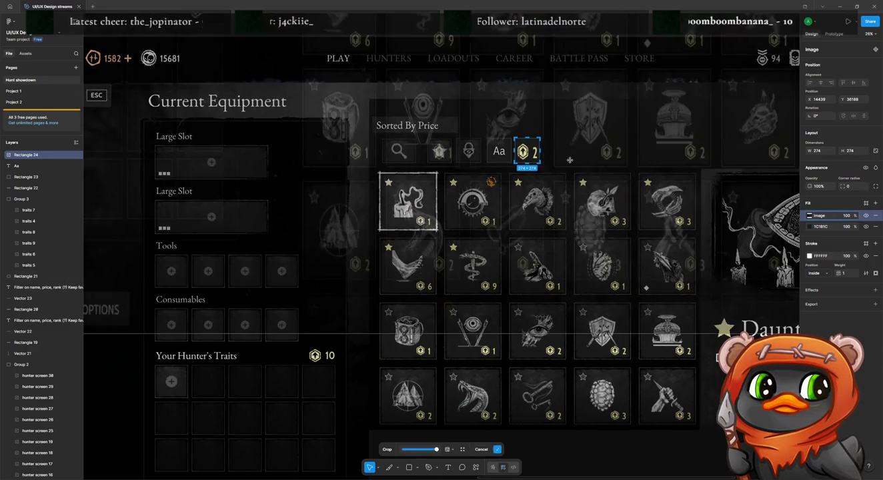
key(ctrl+z)
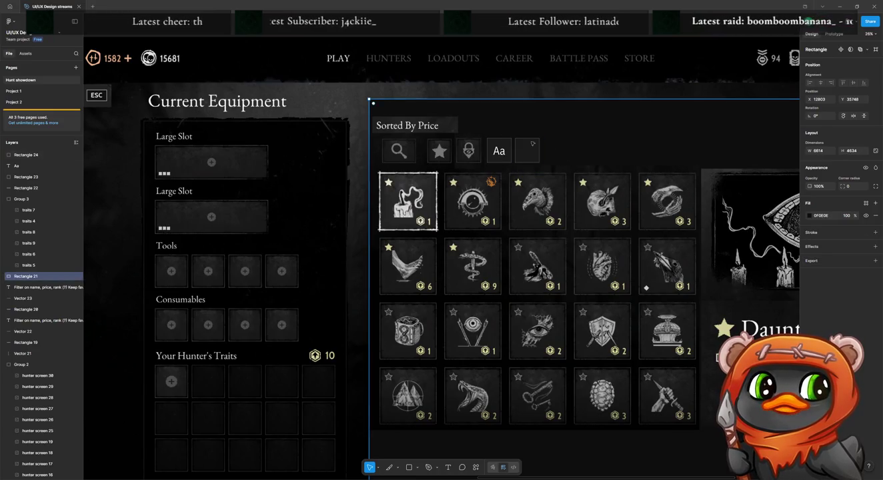
key(ctrl+z)
key(ctrl+z)
key(ctrl+z)
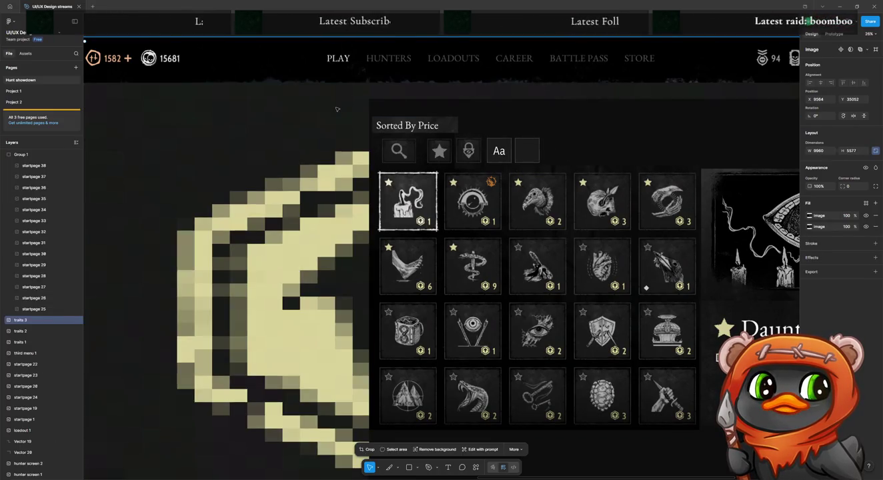
key(ctrl+z)
Deselect everything and undo an accidental move of the trait mockup.
scroll(337, 109, down, 3)
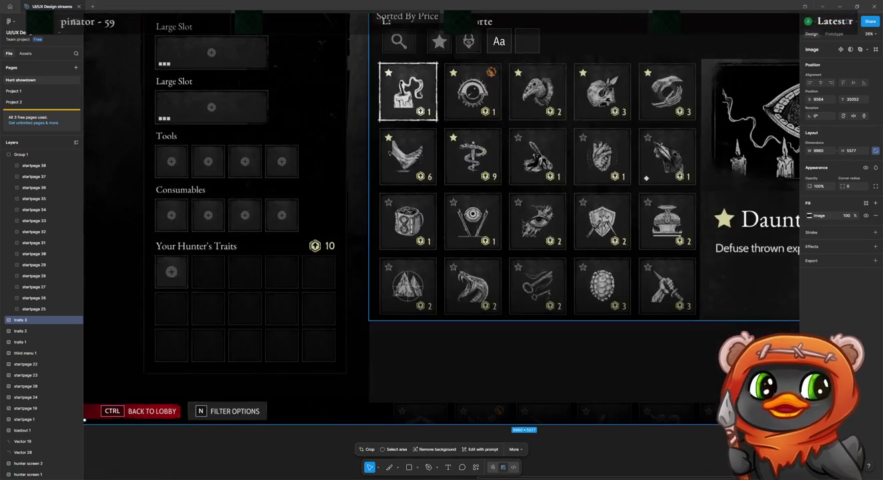
key(minus)
scroll(387, 152, down, 5)
click(458, 265)
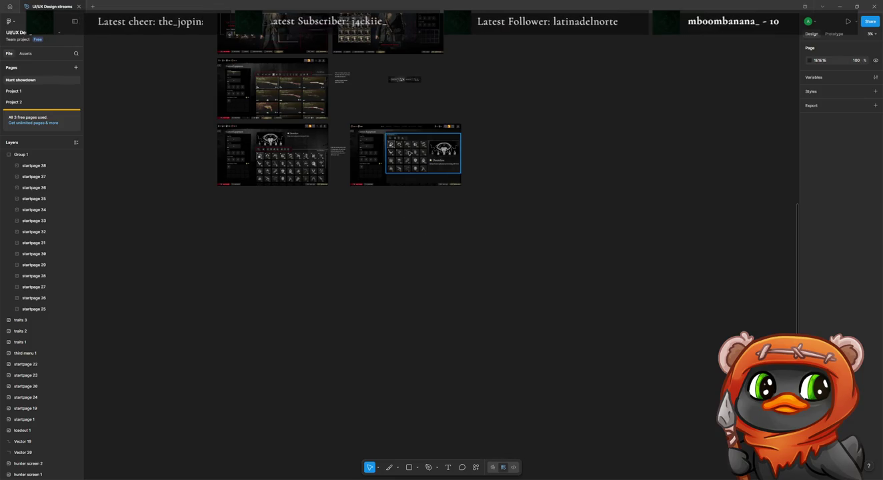
scroll(409, 152, up, 5)
scroll(410, 147, up, 5)
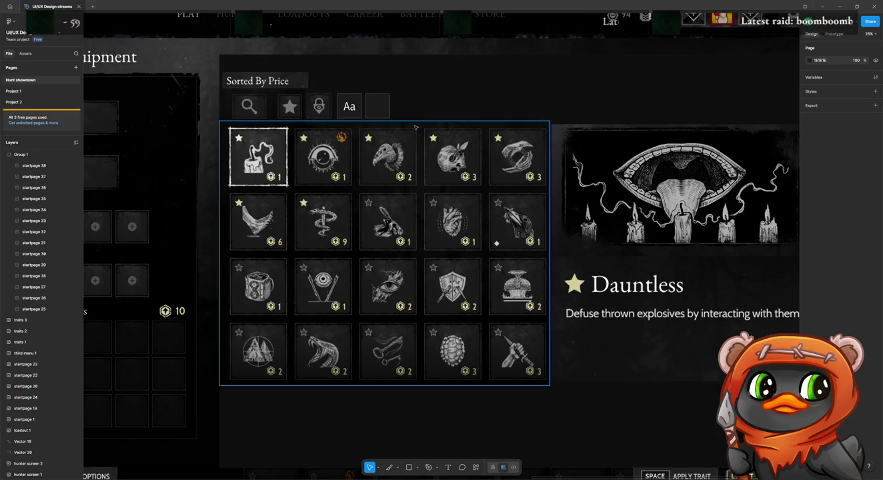
drag(427, 178, 577, 241)
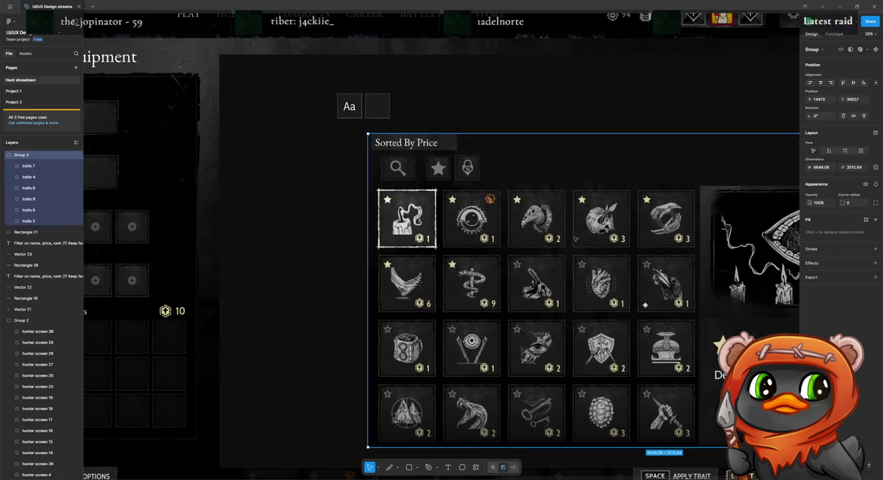
key(ctrl+z)
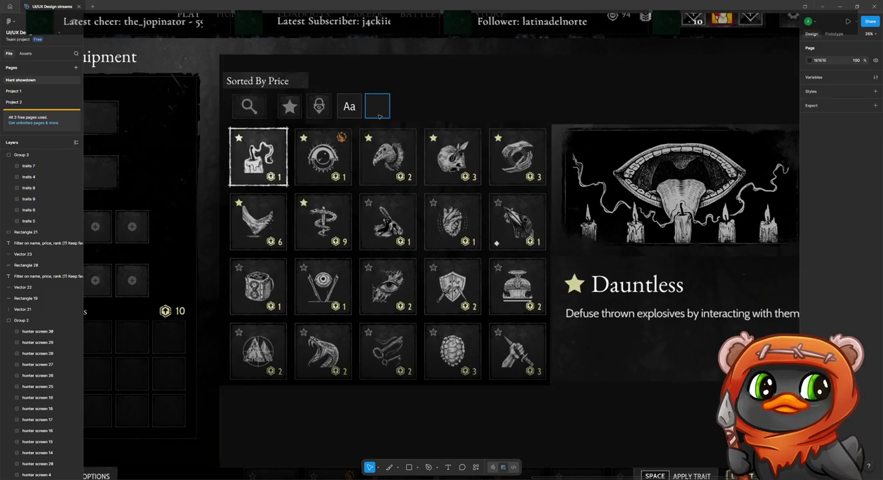
Paste and crop the coin badge in the empty box again, then delete that box.
click(378, 115)
key(ctrl+v)
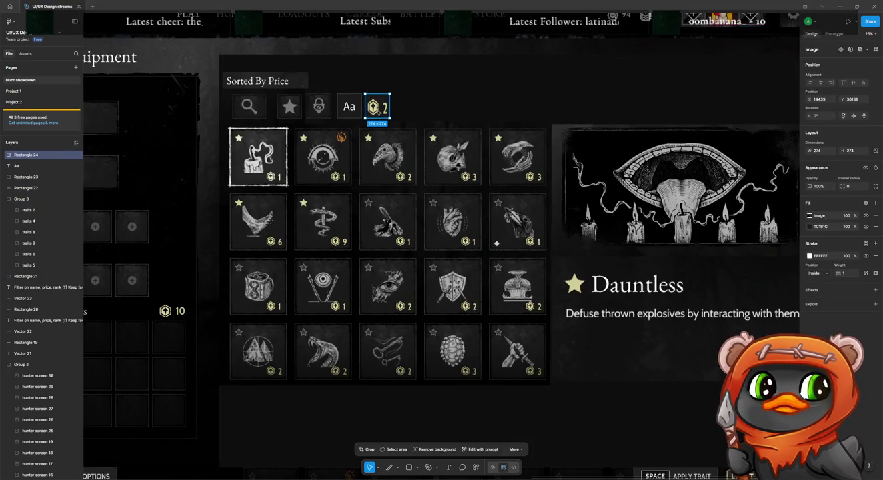
right_click(378, 113)
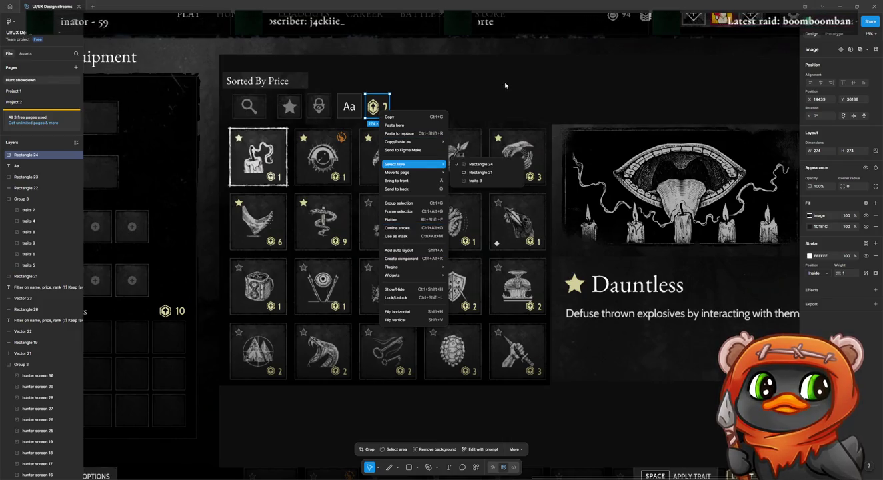
key(Escape)
click(366, 449)
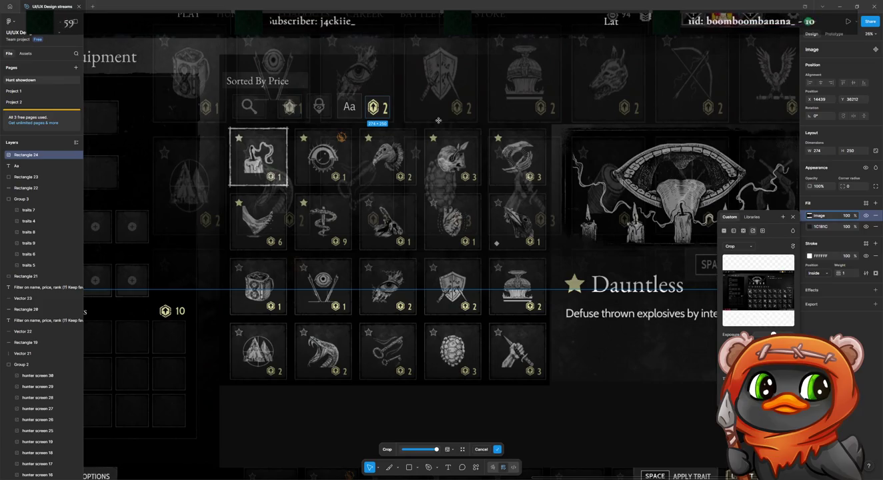
key(Return)
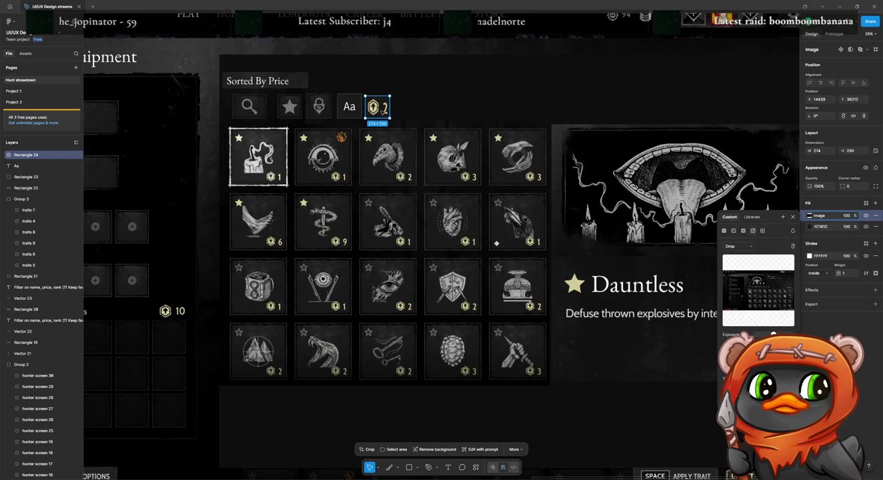
key(Escape)
key(Delete)
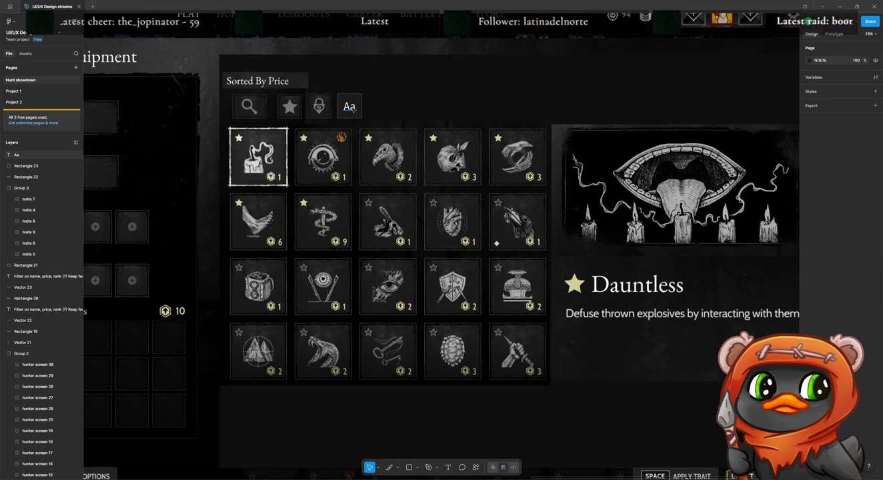
Duplicate the Aa text with its box and place the copy beside the original.
click(349, 115)
click(351, 113)
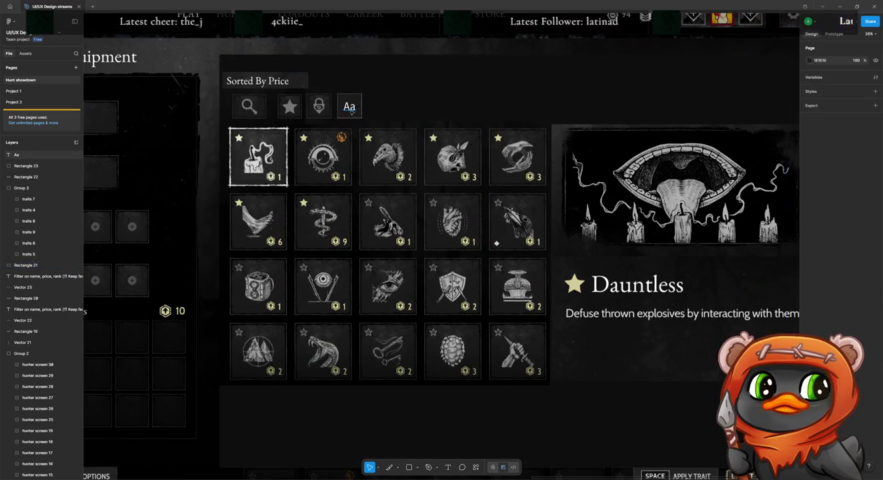
shift+click(362, 98)
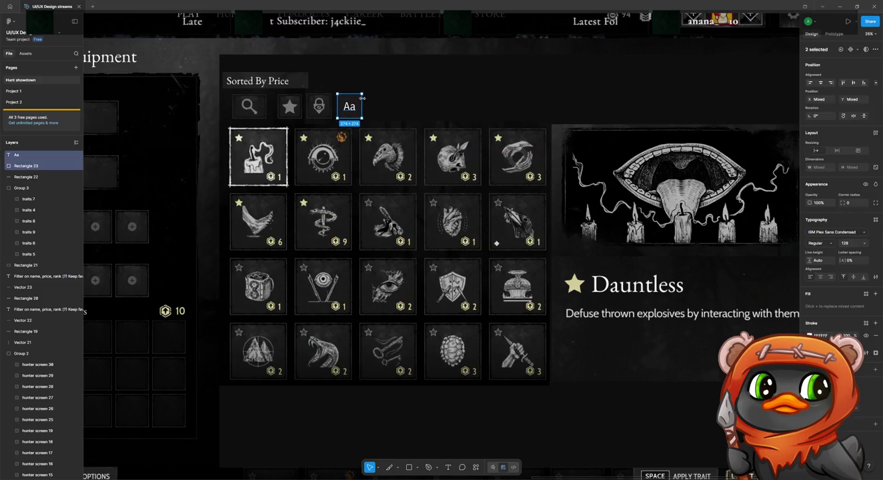
key(ctrl+d)
drag(358, 109, 404, 105)
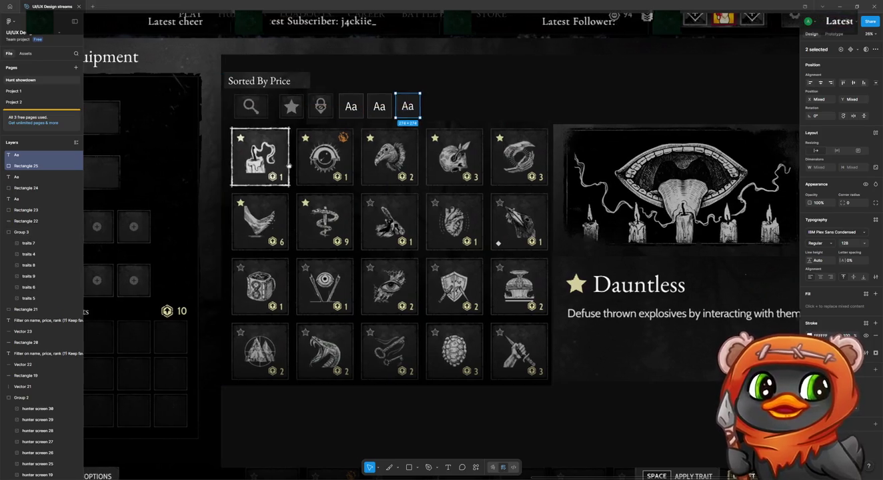
scroll(617, 135, left, 10)
scroll(617, 134, right, 1)
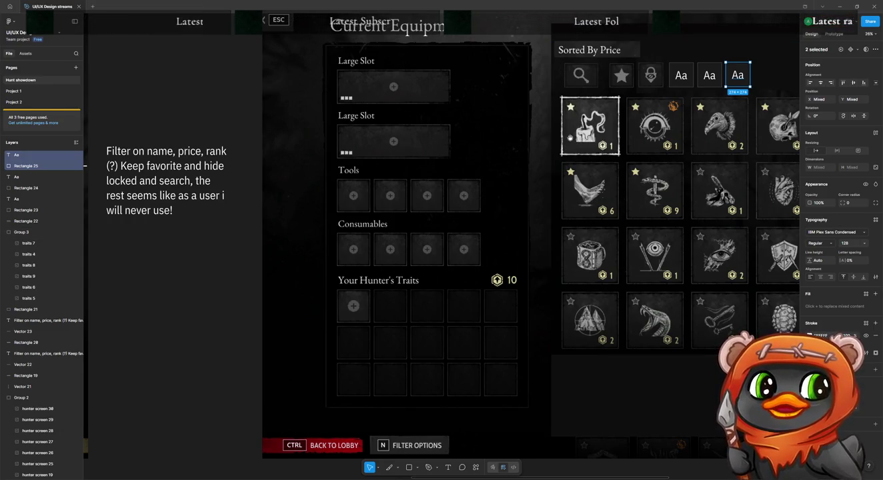
scroll(604, 148, right, 5)
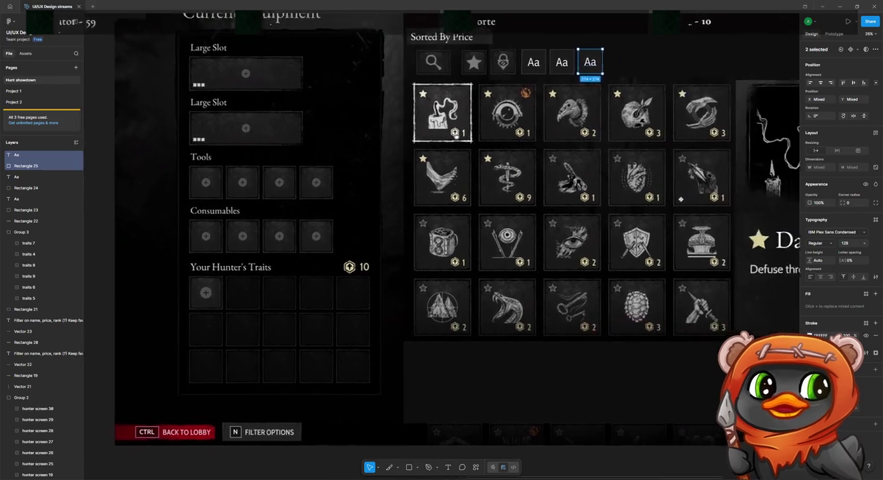
click(431, 157)
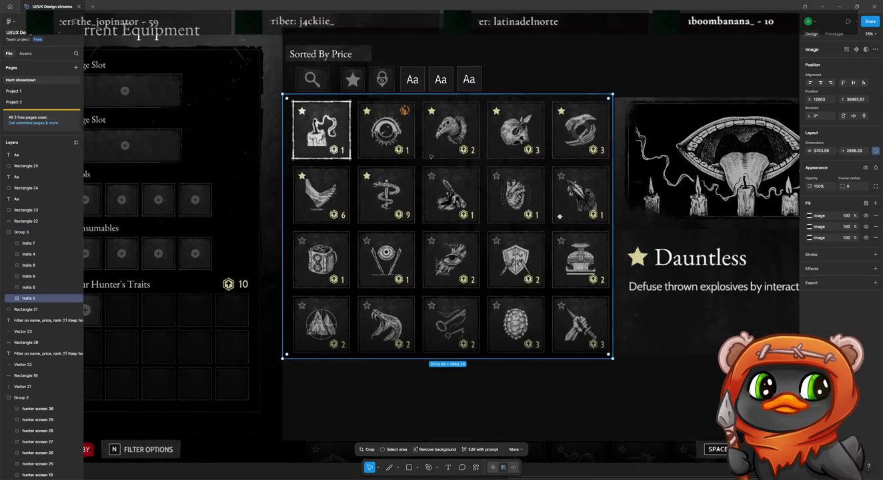
Move the trait grid image below the mockup screens and duplicate it.
scroll(431, 157, down, 2)
scroll(433, 159, down, 3)
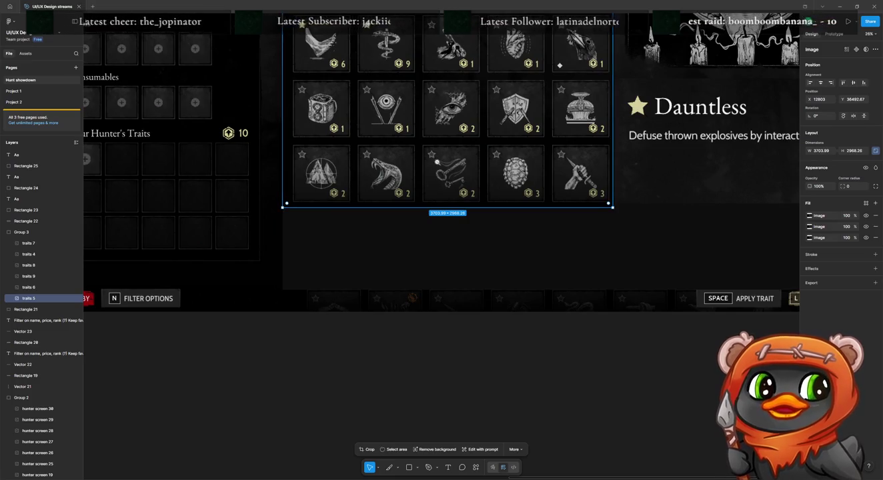
ctrl+scroll(437, 162, down, 5)
mouse_move(437, 162)
mouse_down()
mouse_move(448, 283)
mouse_move(448, 150)
mouse_move(446, 256)
mouse_up()
key(ctrl+d)
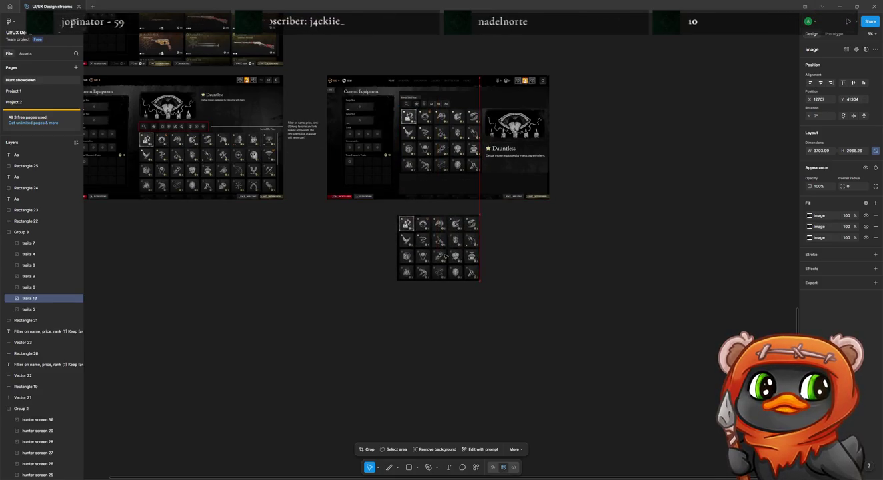
double_click(444, 252)
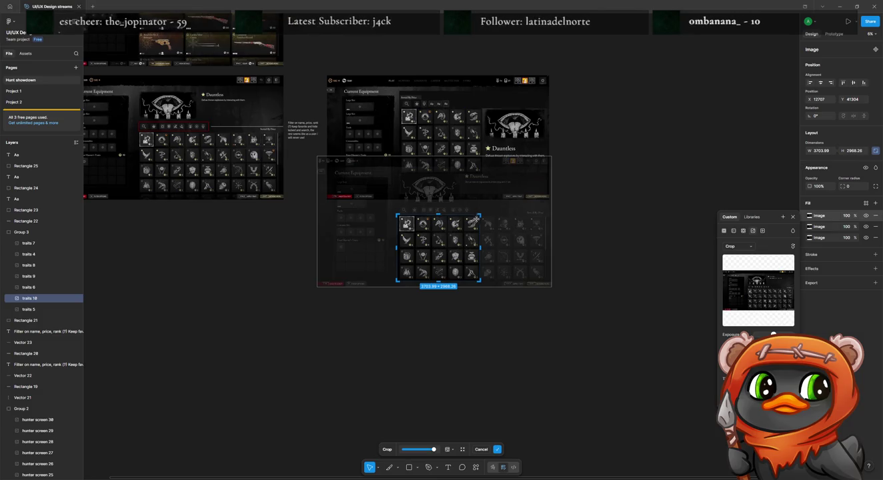
key(Return)
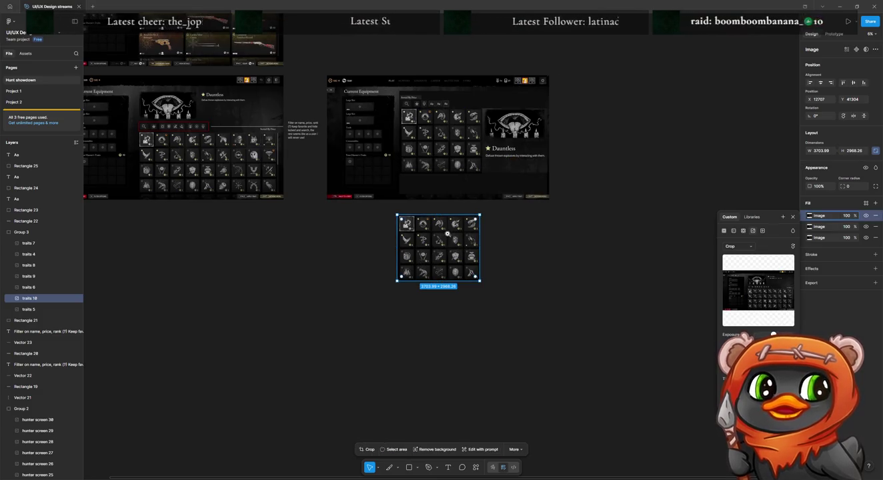
Crop the trait grid copy's right side off, leaving four columns at 2912 × 2411.
scroll(447, 233, up, 5)
scroll(448, 232, up, 4)
double_click(449, 228)
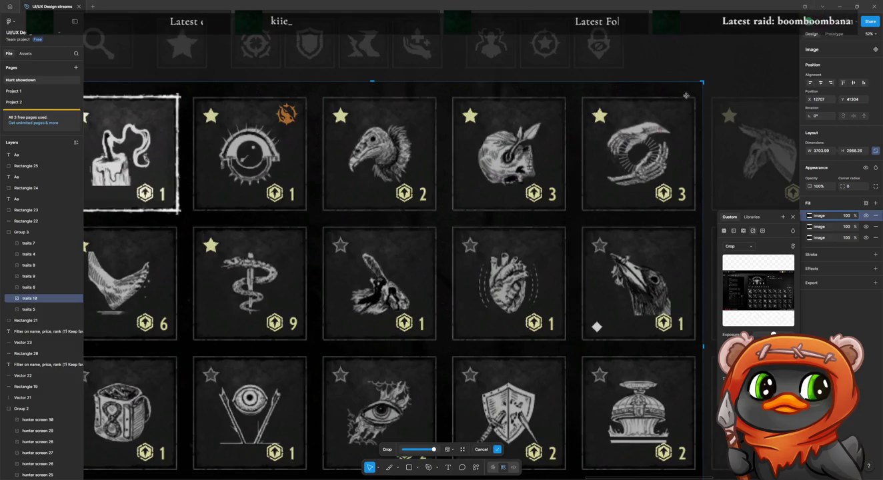
drag(704, 81, 561, 181)
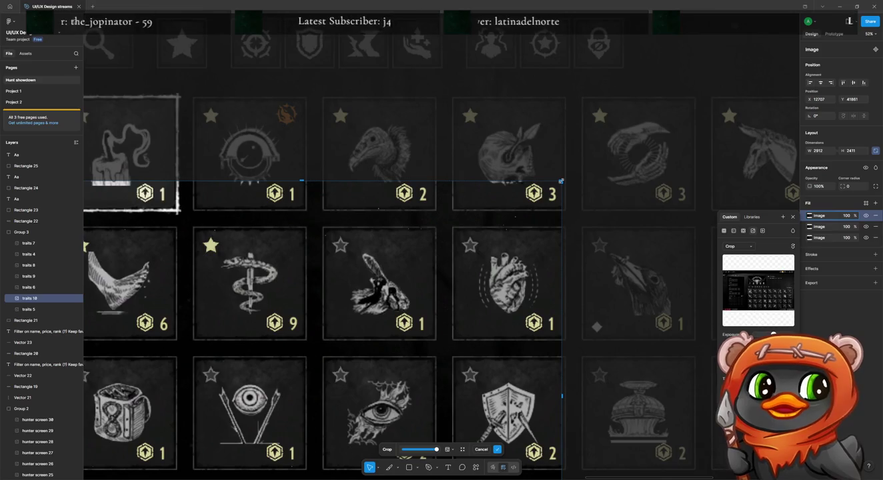
scroll(323, 278, down, 2)
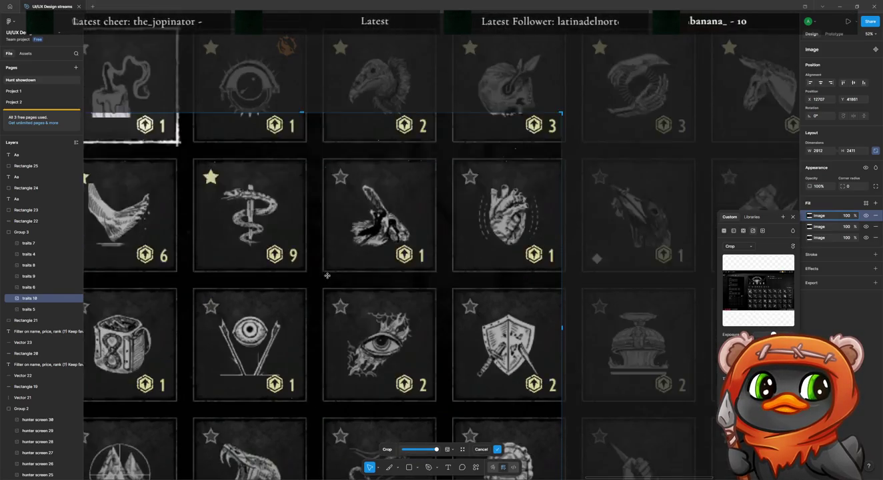
scroll(269, 284, down, 5)
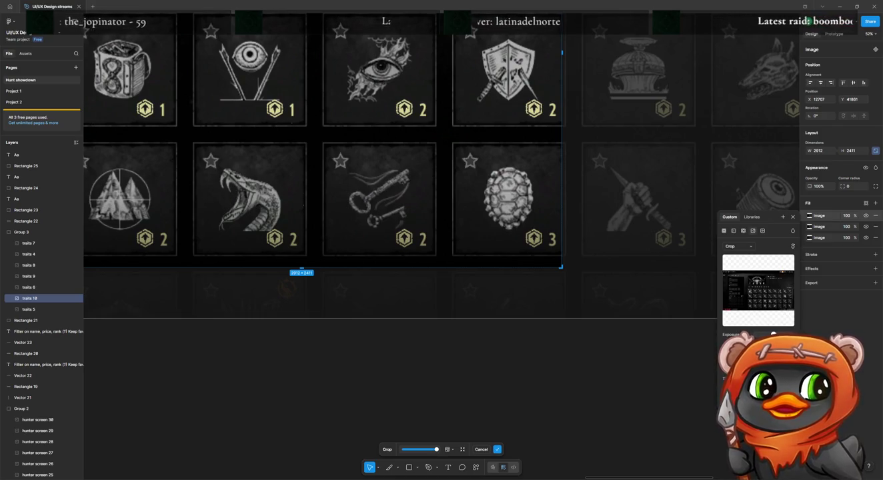
key(Escape)
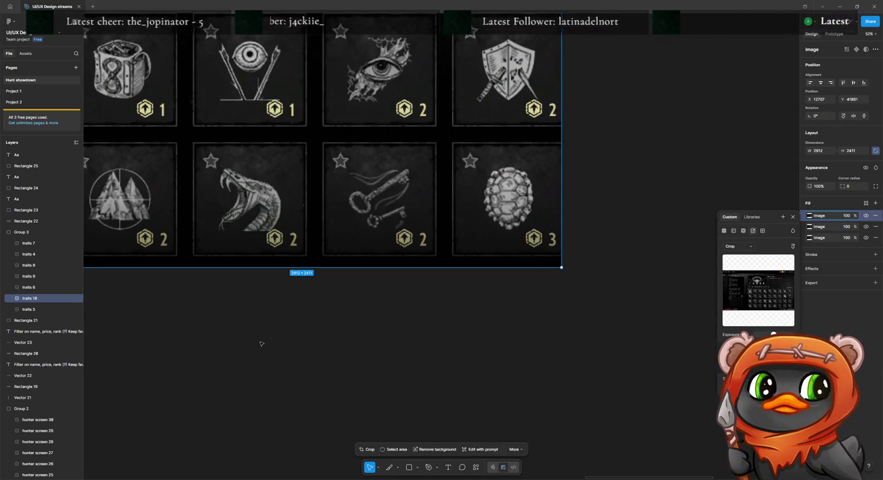
drag(259, 341, 378, 383)
click(358, 257)
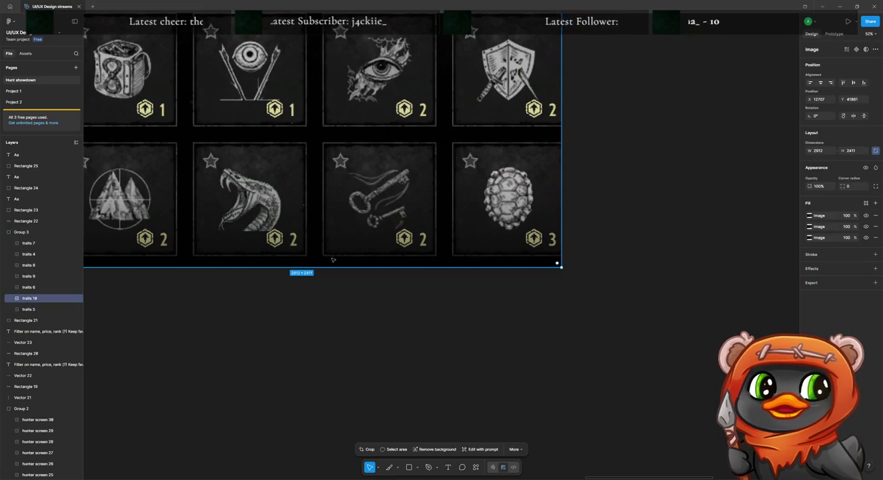
Crop the trait image's bottom and left edges to one 223 × 130 cost badge reading 3.
double_click(288, 265)
drag(296, 267, 314, 122)
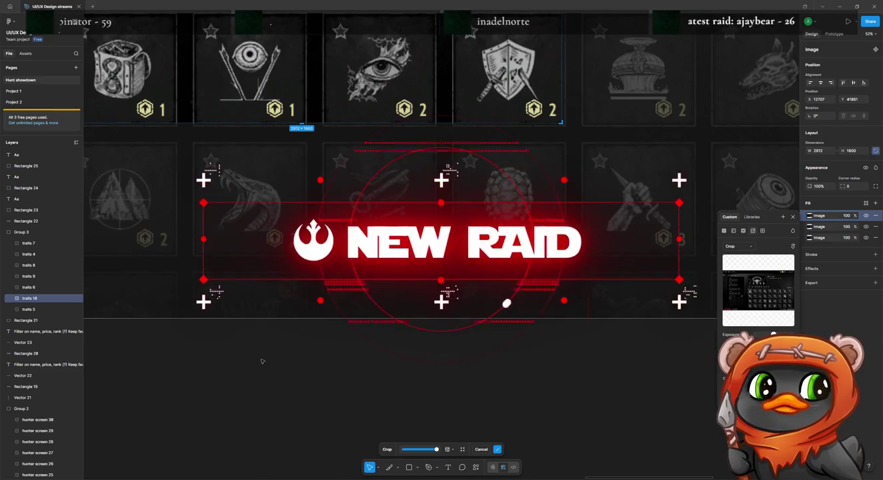
scroll(261, 361, up, 3)
scroll(249, 342, up, 3)
scroll(234, 323, up, 3)
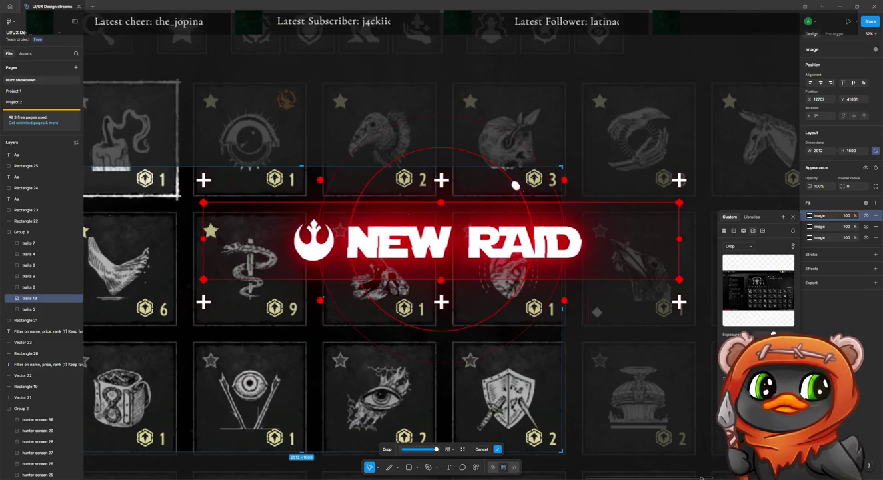
scroll(375, 176, left, 4)
scroll(388, 311, right, 2)
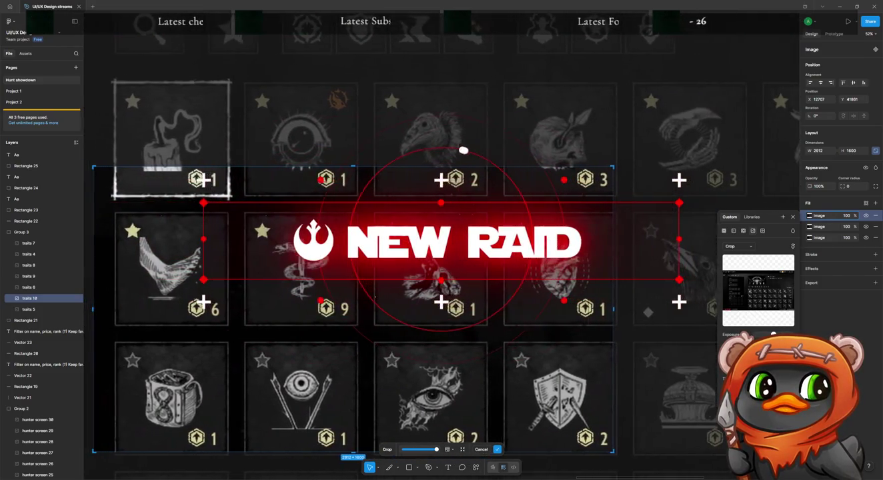
drag(98, 309, 576, 311)
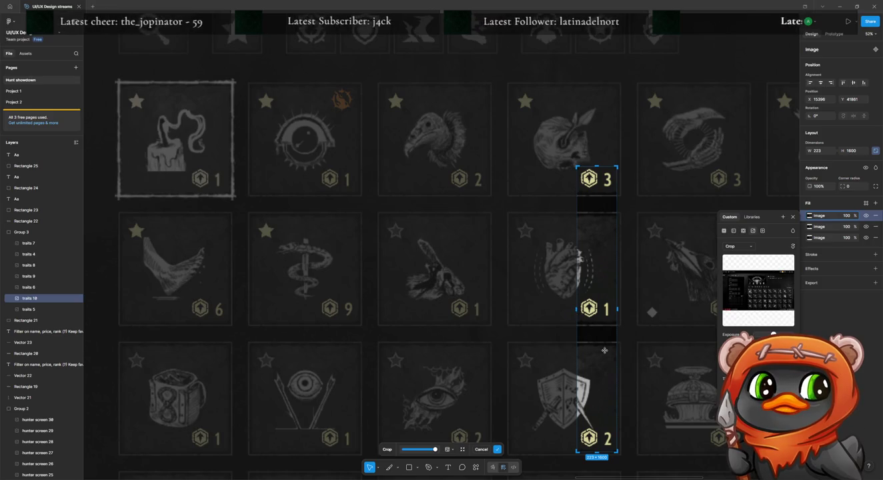
drag(591, 417, 577, 189)
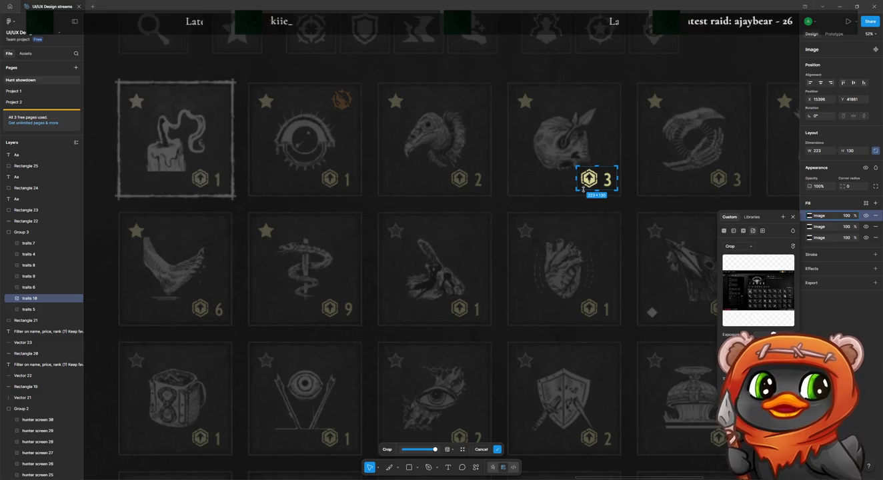
key(Return)
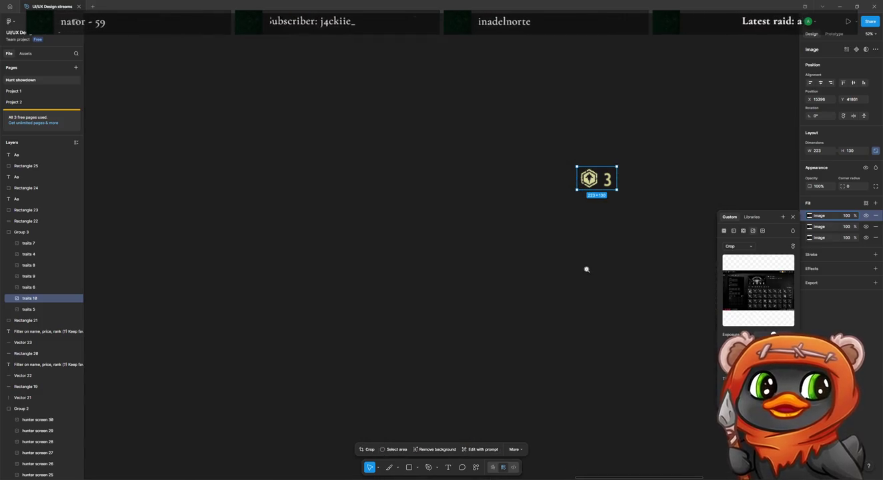
scroll(587, 272, down, 3)
scroll(587, 271, down, 2)
drag(641, 271, 581, 371)
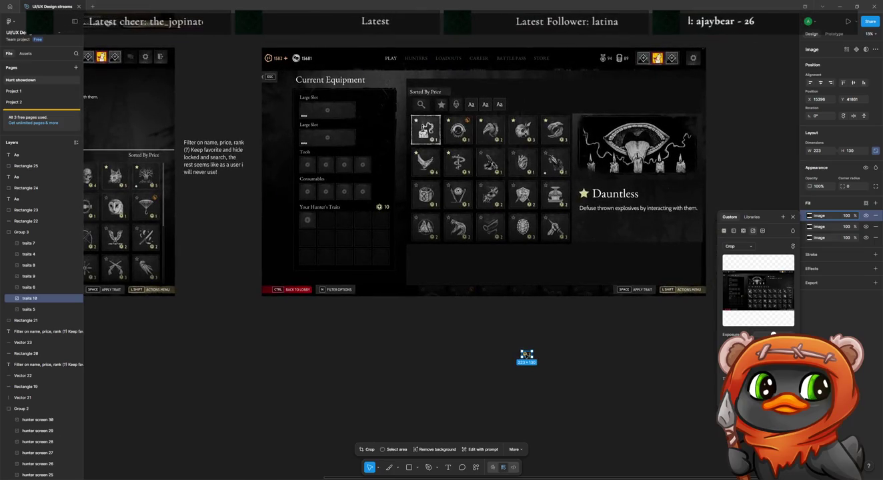
Move the cost badge into the filter bar and delete the middle Aa text.
drag(526, 357, 486, 104)
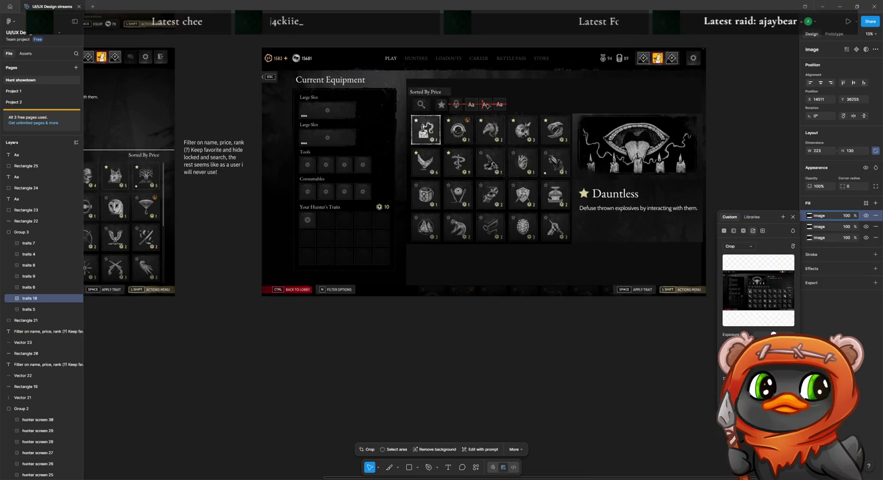
right_click(487, 92)
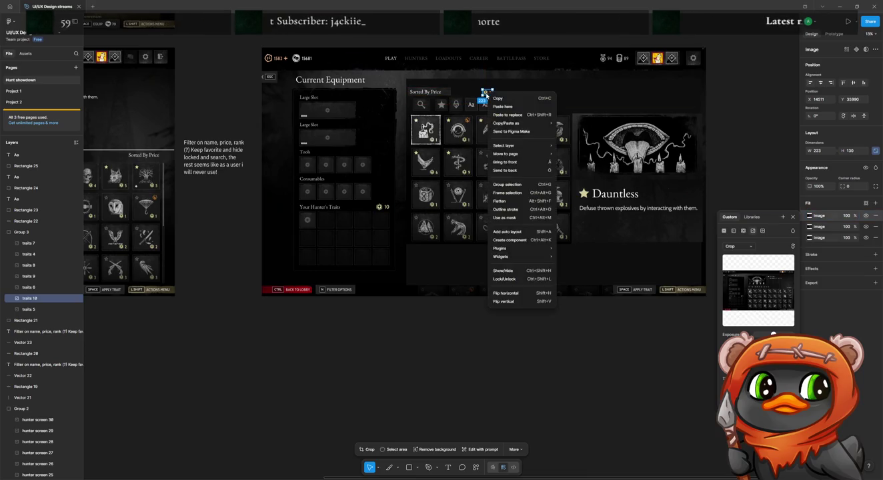
click(526, 164)
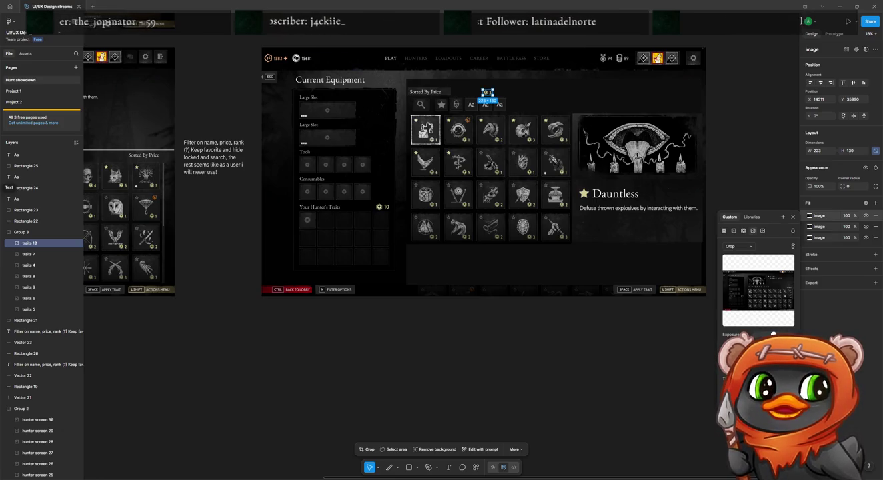
click(485, 104)
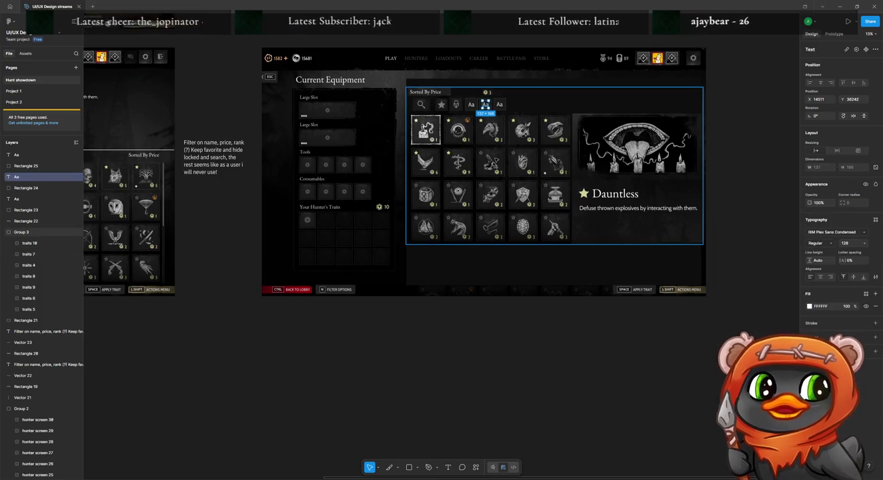
key(Delete)
click(488, 102)
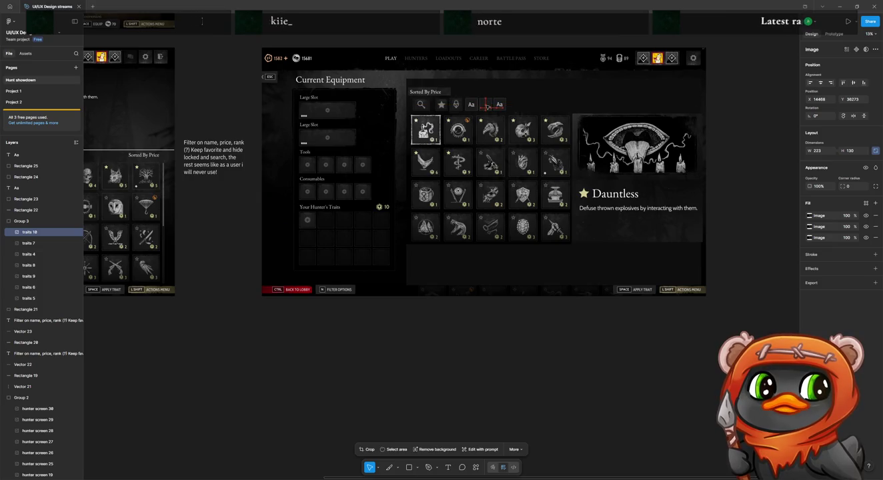
right_click(489, 106)
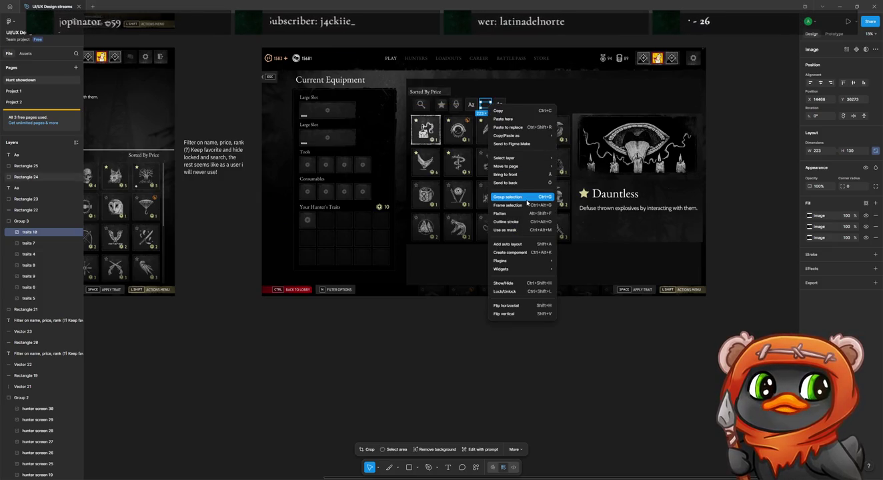
click(527, 182)
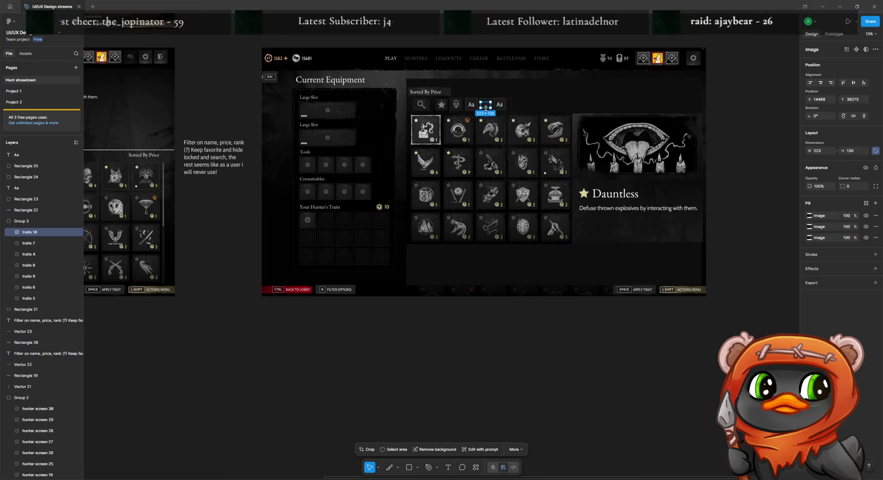
Paste the badge into the empty middle box, nudged up to align with the Aa tiles.
scroll(484, 104, up, 5)
scroll(487, 94, up, 5)
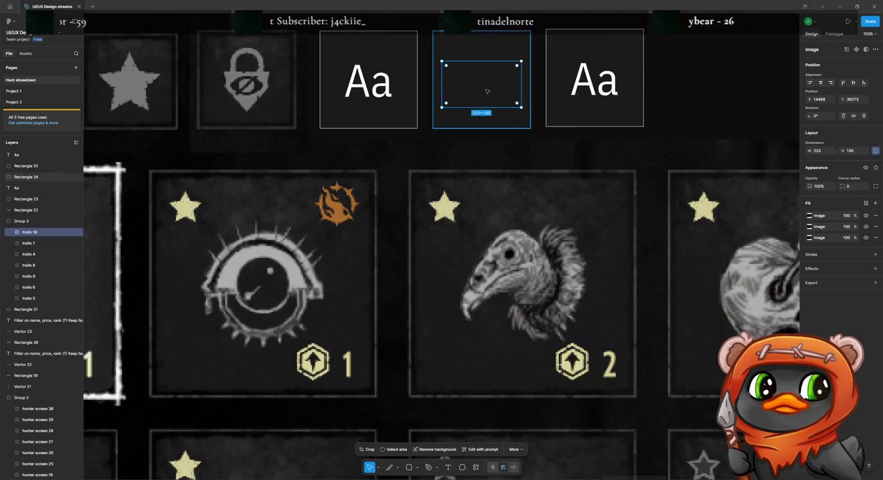
key(Delete)
click(487, 91)
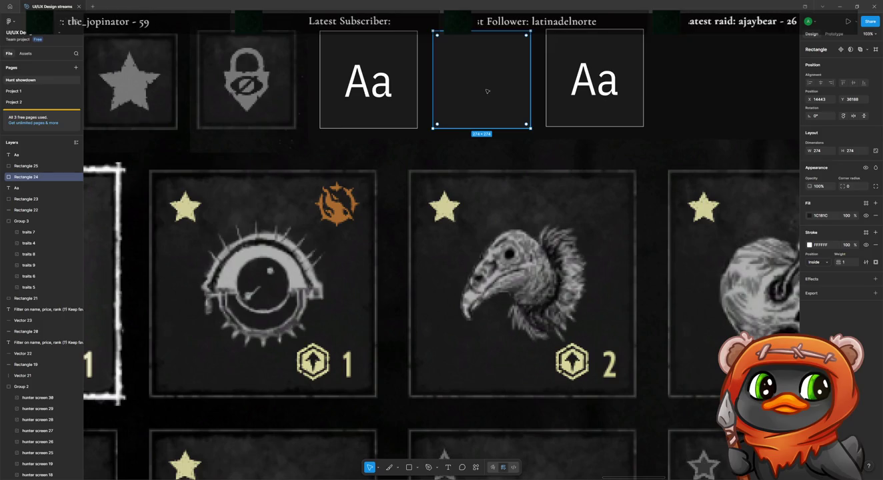
key(ctrl+v)
drag(487, 92, 487, 87)
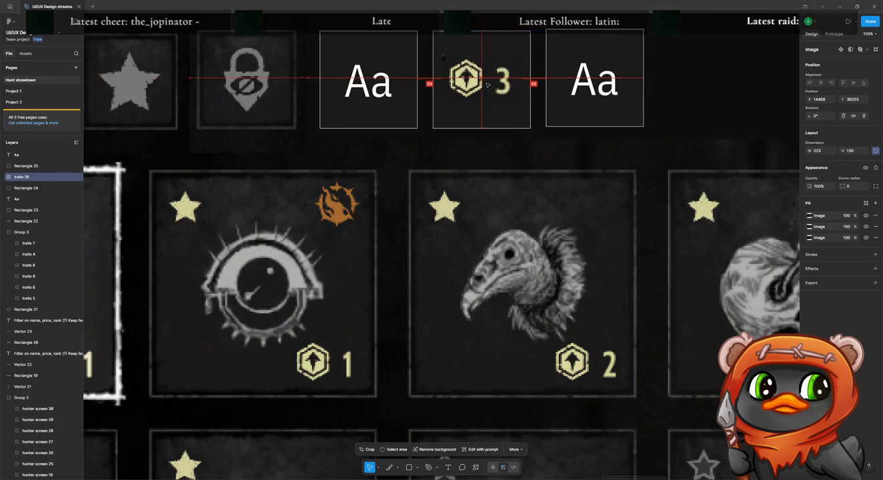
scroll(512, 135, down, 3)
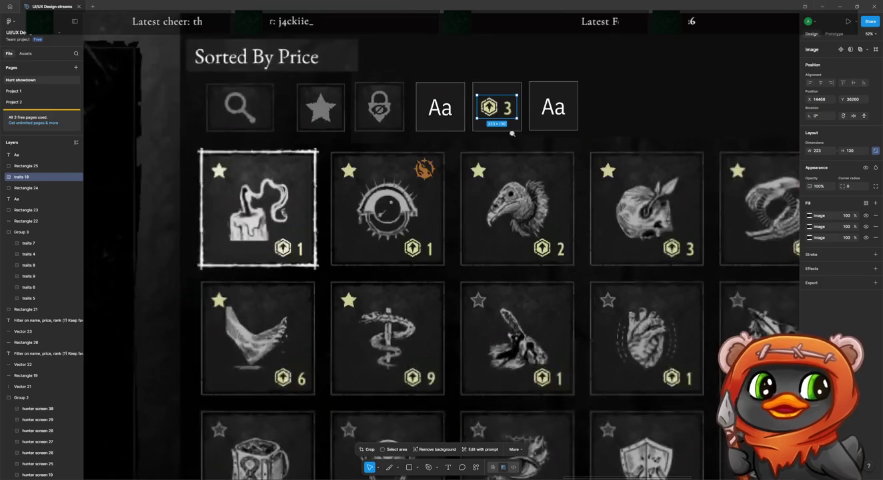
scroll(513, 134, down, 3)
click(527, 73)
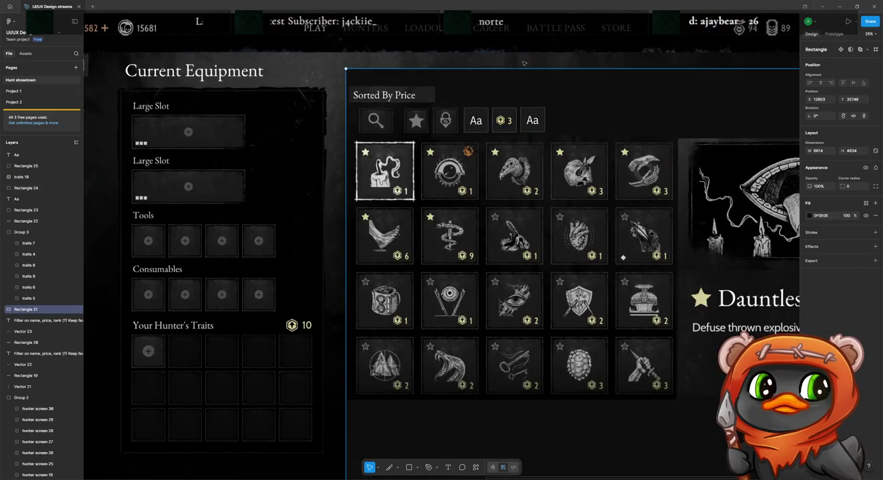
Alt-drag a copy of weapon screen 2 to the left as weapon screen 3, then start cropping it.
click(505, 120)
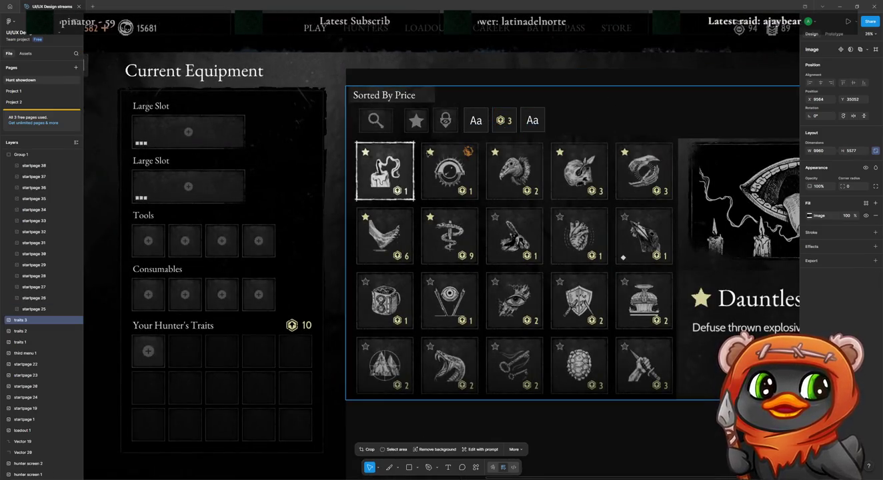
scroll(211, 245, left, 5)
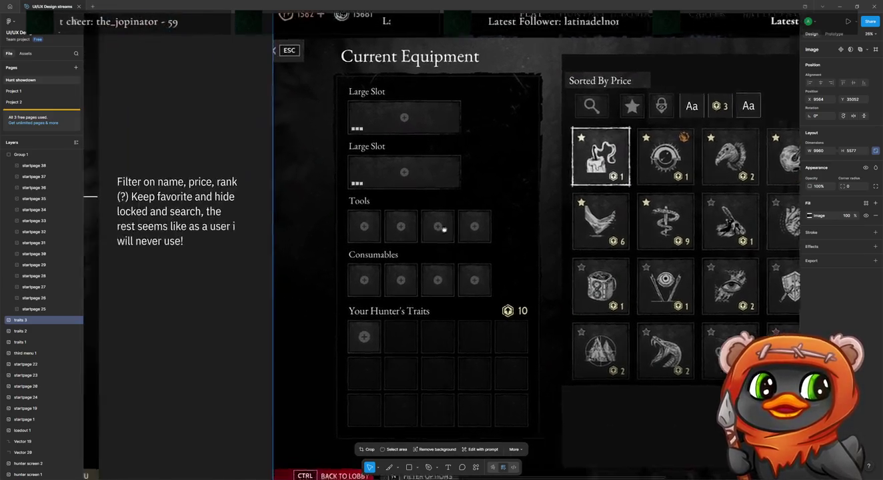
scroll(226, 226, left, 4)
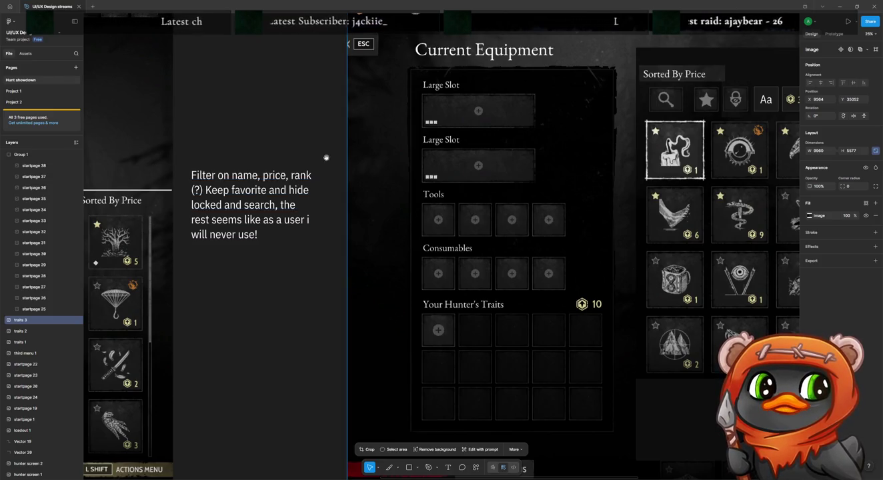
scroll(257, 213, up, 2)
scroll(256, 214, right, 2)
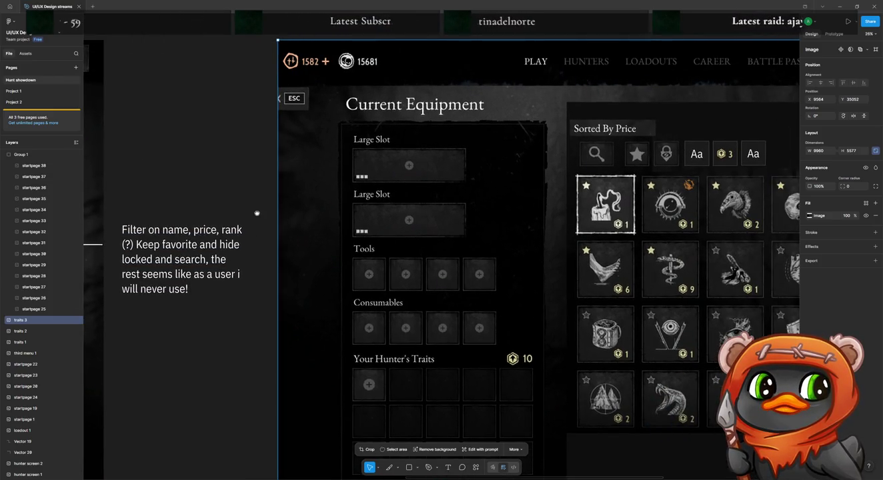
scroll(256, 213, up, 5)
scroll(256, 214, left, 5)
scroll(300, 234, up, 3)
scroll(347, 254, up, 3)
scroll(410, 282, up, 3)
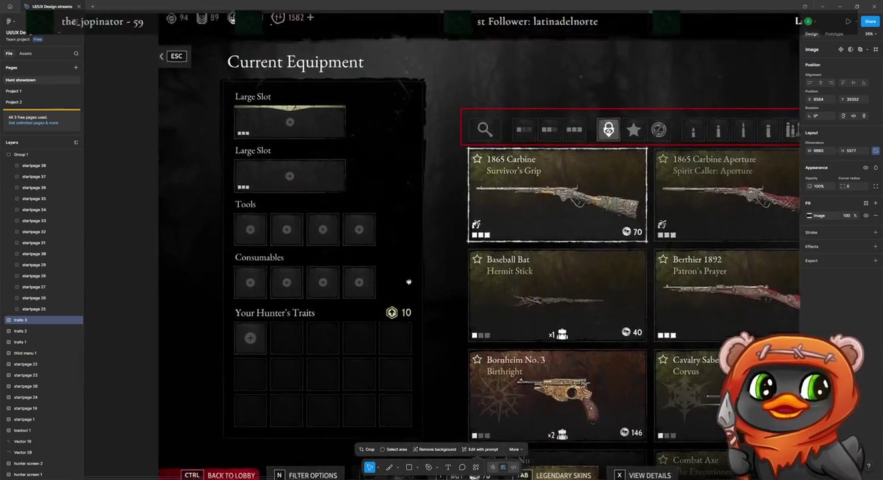
scroll(409, 282, up, 5)
scroll(409, 282, left, 1)
scroll(394, 277, up, 2)
click(382, 272)
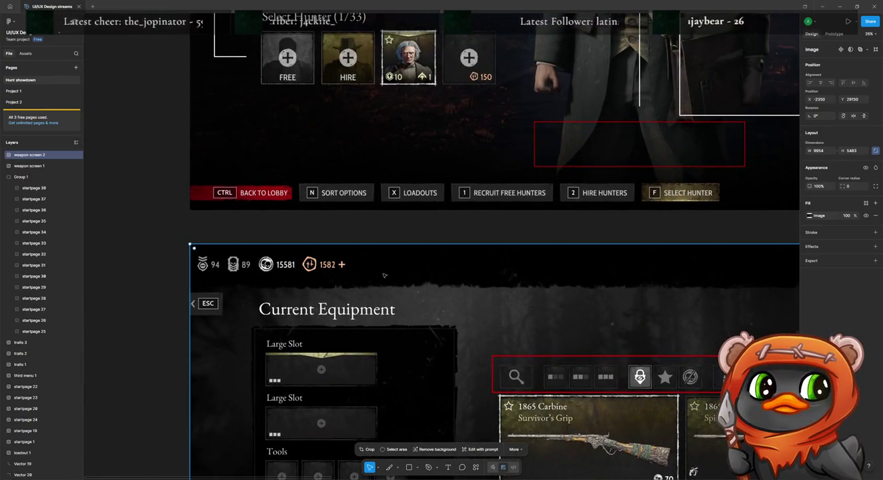
mouse_move(404, 286)
mouse_down()
mouse_move(92, 287)
mouse_move(114, 307)
mouse_up()
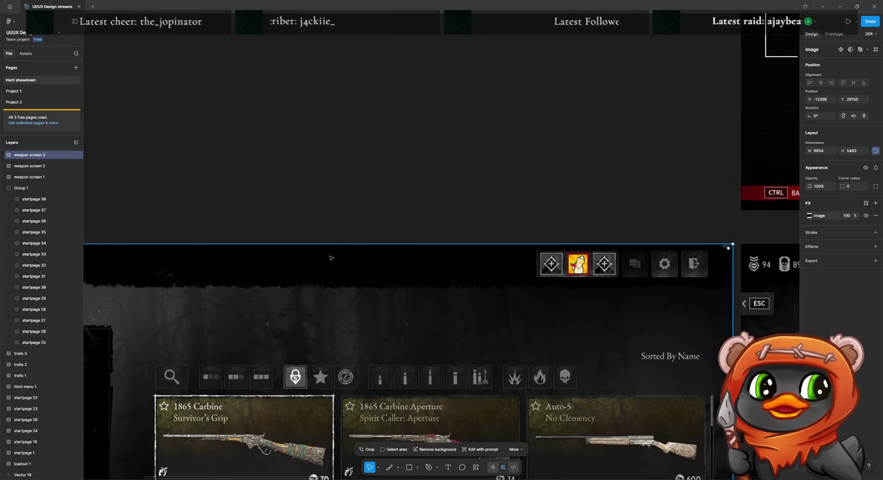
double_click(668, 372)
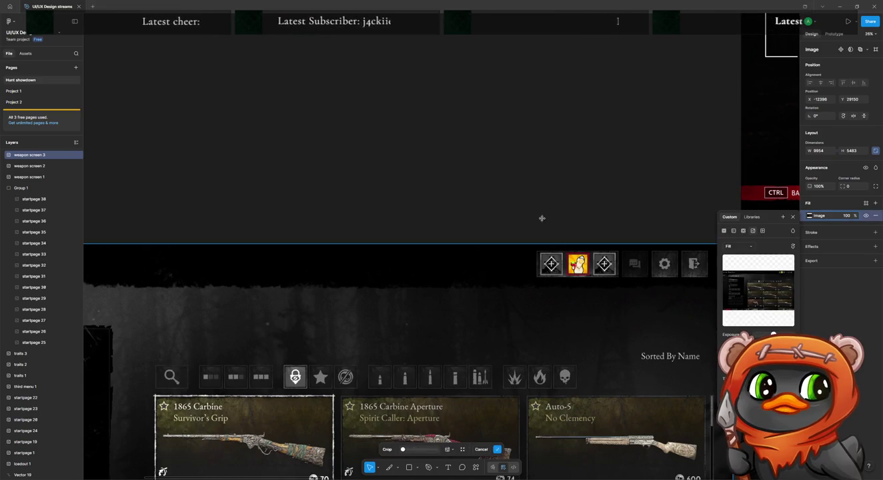
Crop the weapon screen copy to a narrow vertical strip over the skull icon.
key(Escape)
ctrl+scroll(502, 247, down, 2)
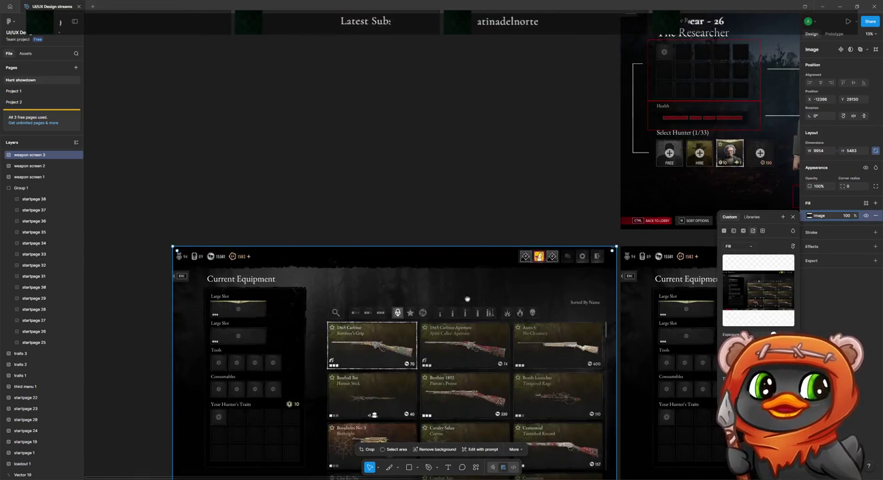
scroll(499, 248, down, 2)
key(Return)
drag(638, 311, 216, 280)
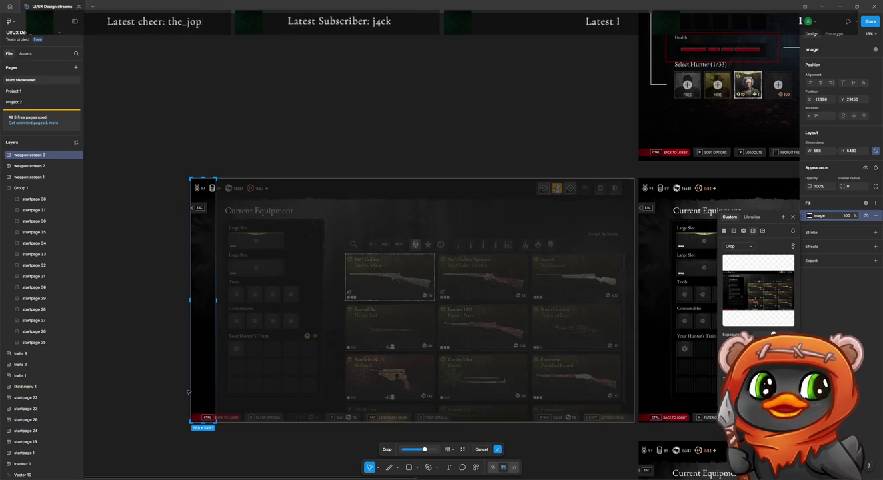
drag(192, 299, 208, 298)
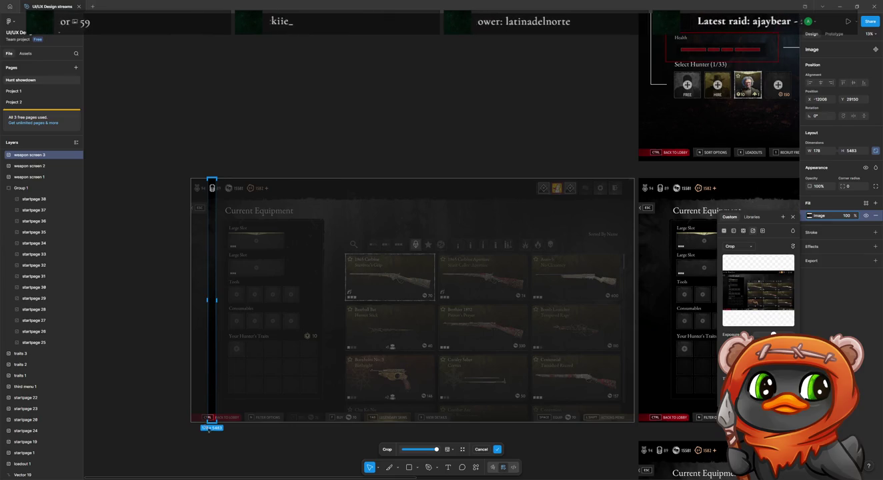
scroll(204, 266, down, 3)
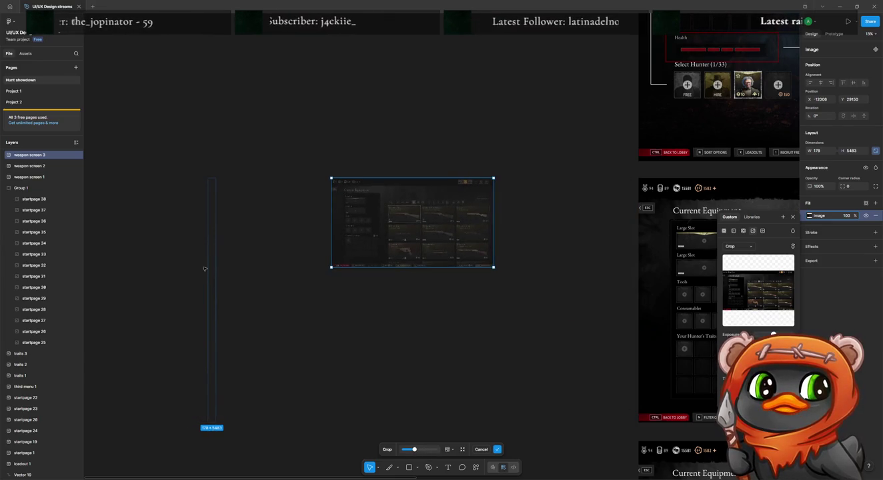
scroll(226, 210, up, 3)
key(Return)
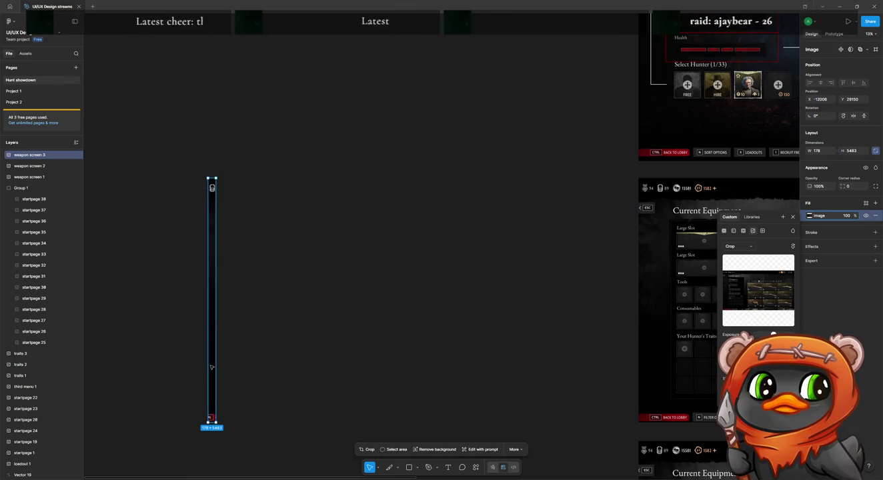
Trim the strip's bottom edge up to the skull icon and centre it in view.
key(Return)
drag(211, 420, 215, 192)
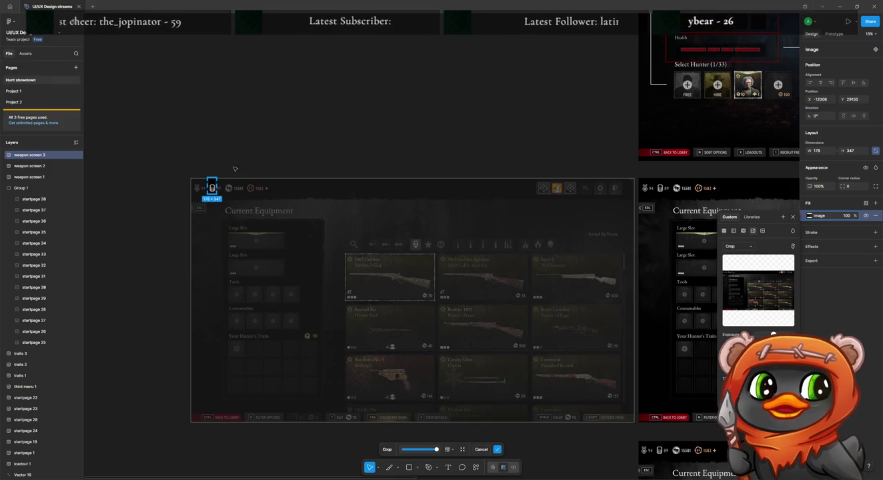
key(Return)
scroll(224, 183, up, 5)
scroll(220, 187, up, 5)
drag(194, 214, 397, 249)
Tighten the top and left crop edges to a 160 × 237 skull icon tile.
double_click(331, 177)
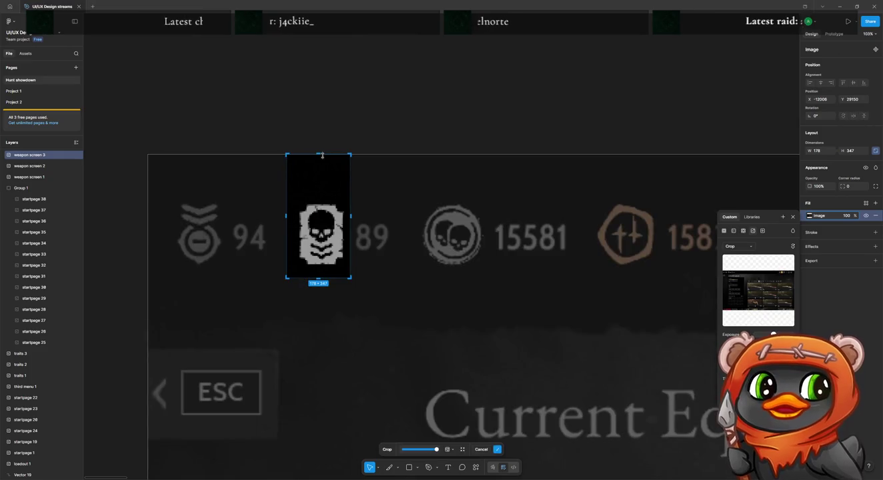
drag(319, 153, 321, 193)
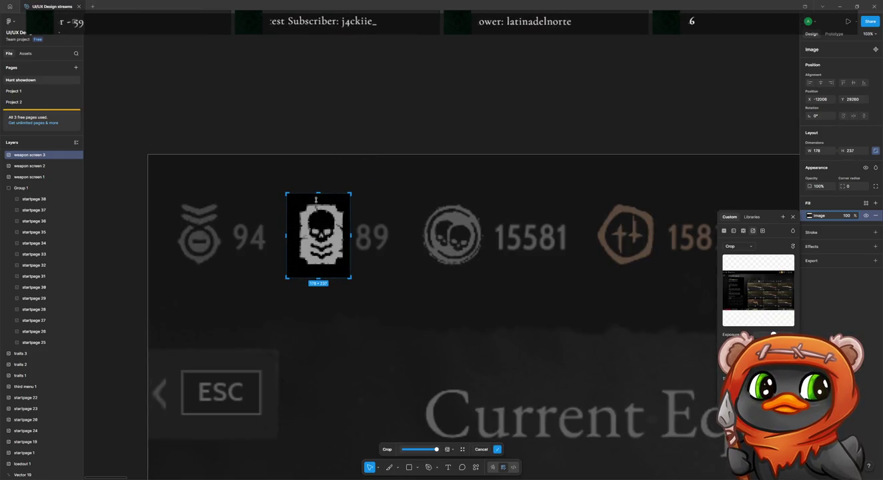
drag(288, 236, 293, 236)
key(Return)
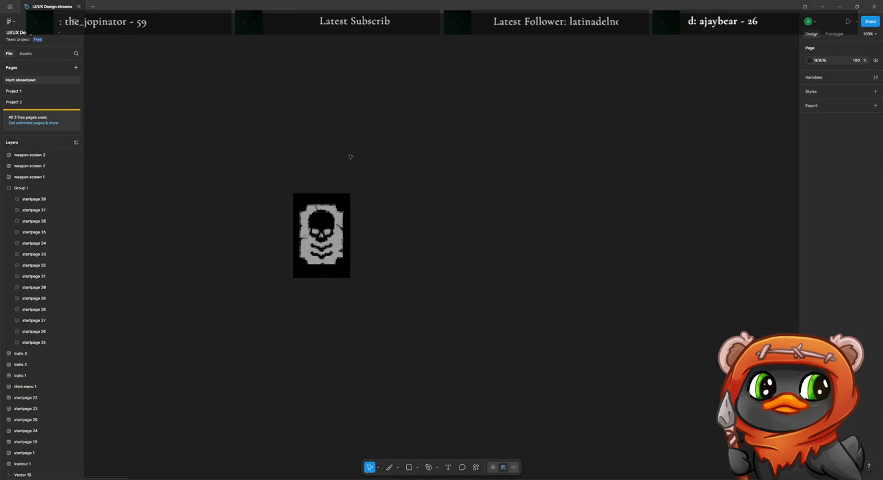
key(Delete)
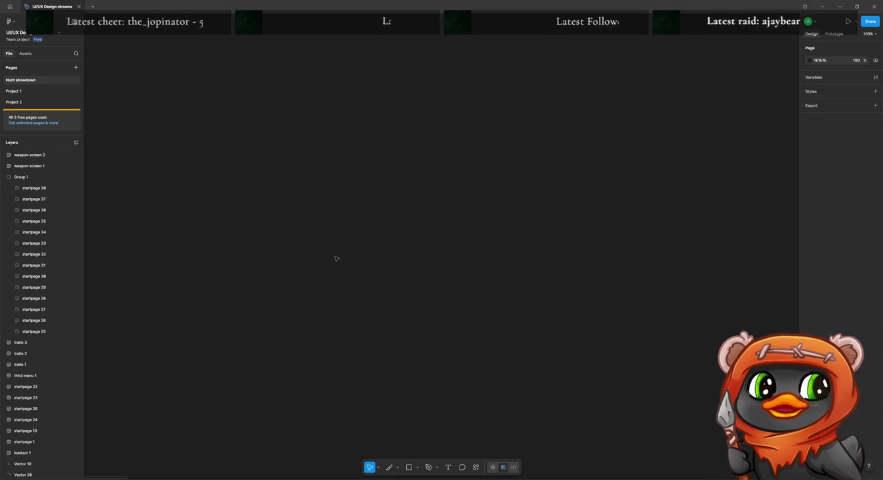
key(ctrl+z)
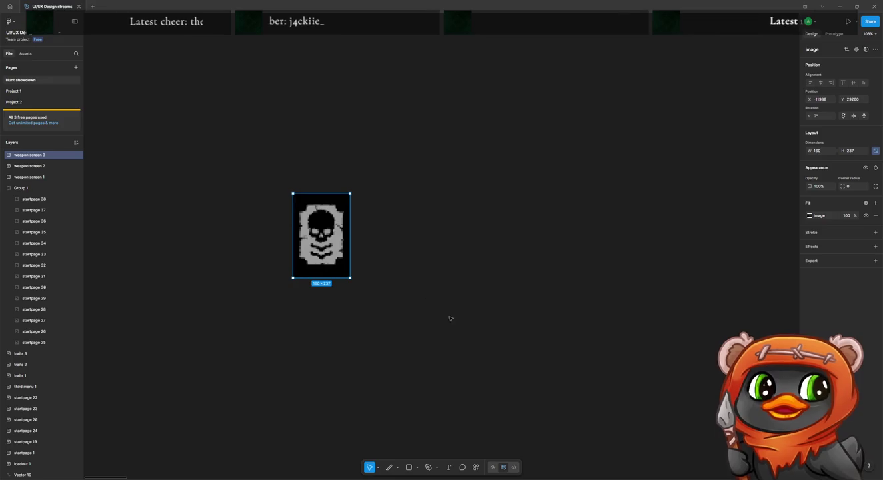
scroll(498, 348, down, 5)
scroll(546, 316, down, 5)
scroll(546, 315, down, 5)
scroll(541, 309, down, 5)
drag(643, 379, 304, 220)
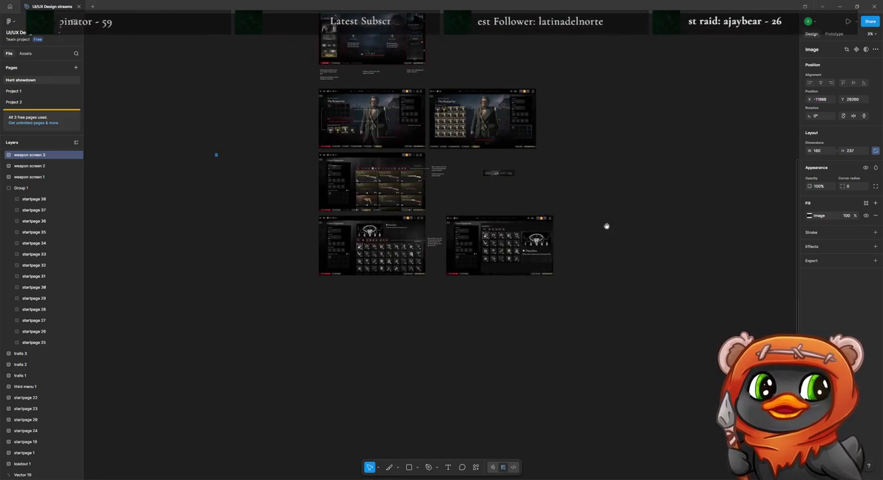
Replace the second Aa filter label with the pasted skull icon, right after the cost-badge tile.
drag(606, 227, 579, 262)
scroll(472, 263, up, 10)
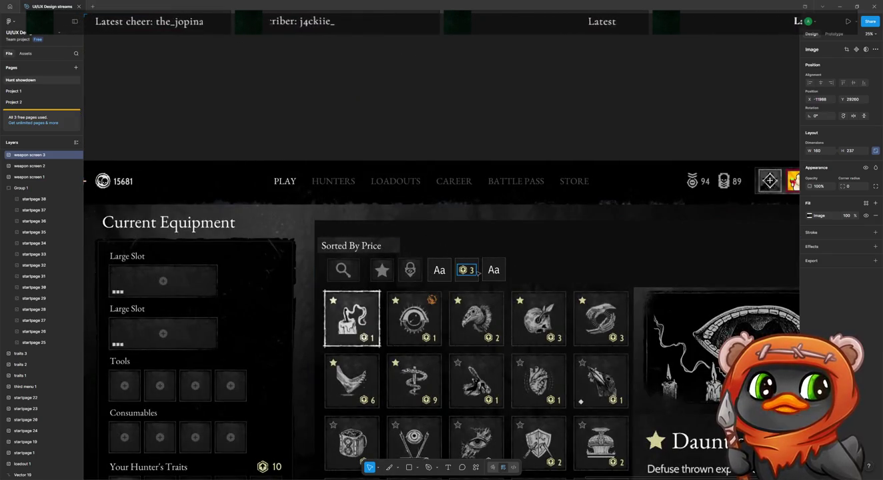
double_click(494, 270)
key(Delete)
click(499, 275)
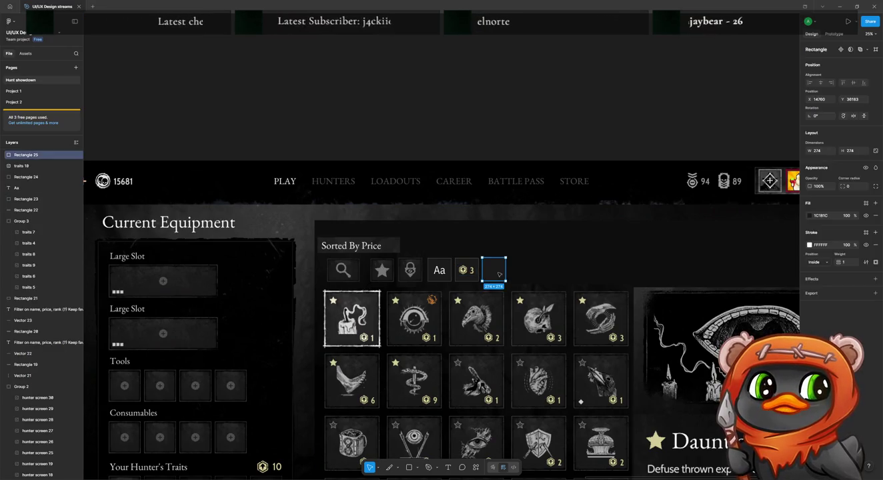
key(ctrl+v)
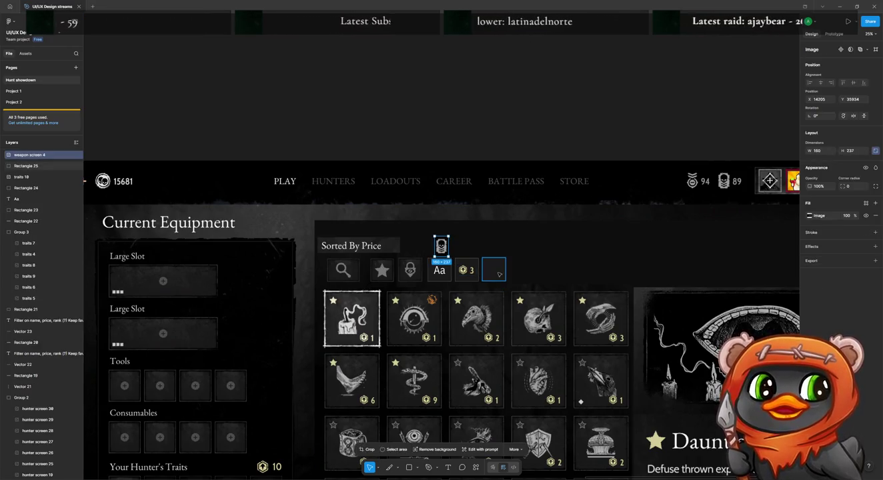
drag(442, 247, 494, 270)
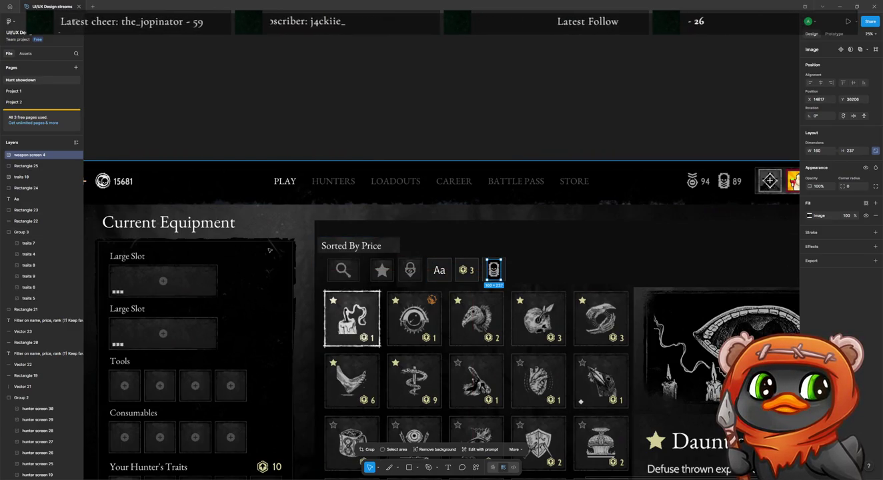
scroll(258, 250, left, 5)
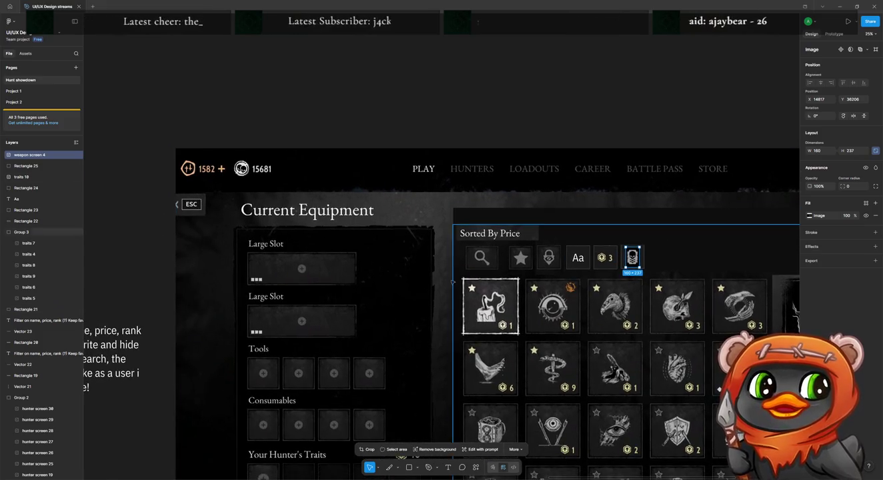
scroll(401, 284, left, 5)
scroll(300, 285, down, 2)
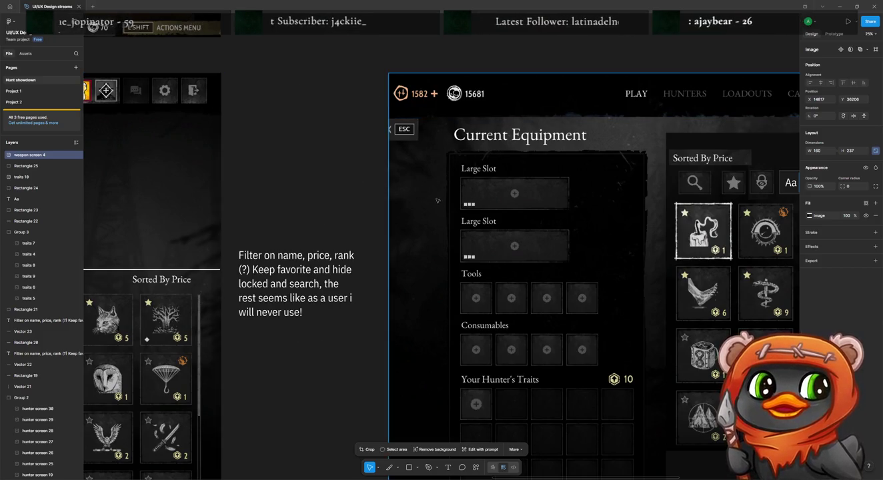
scroll(345, 216, down, 5)
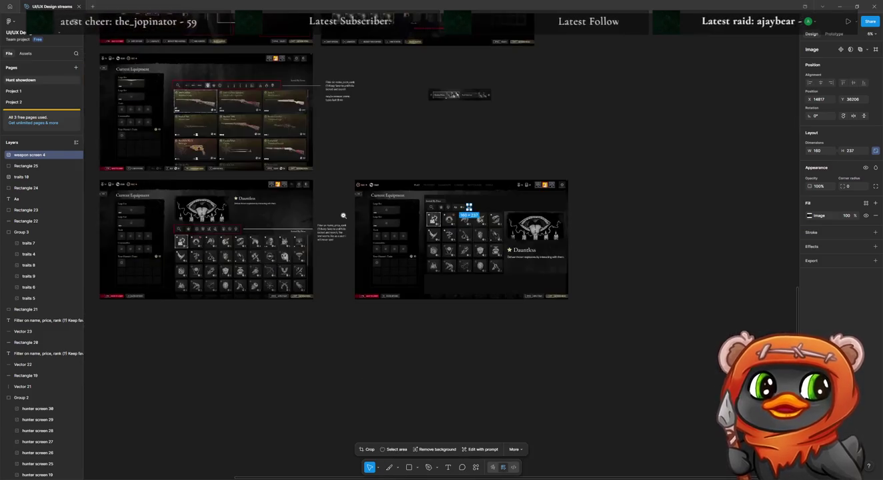
scroll(277, 219, up, 5)
scroll(401, 223, up, 4)
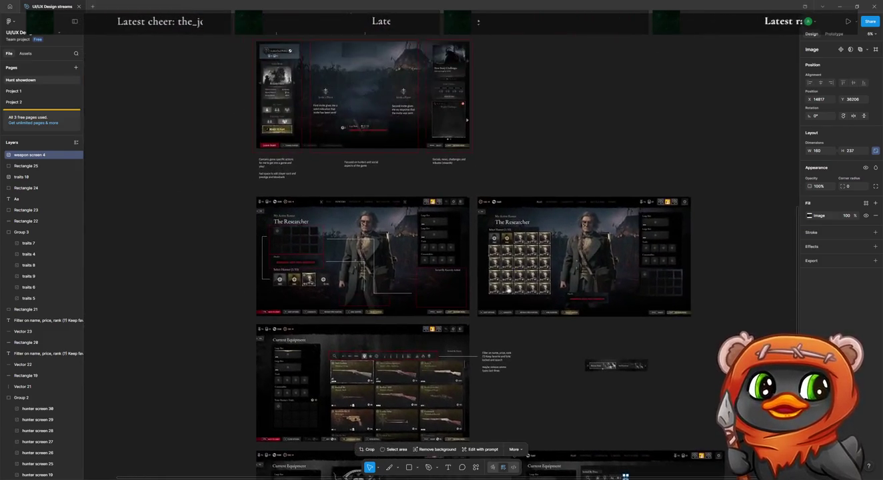
scroll(488, 229, up, 3)
scroll(497, 280, up, 4)
scroll(501, 343, up, 4)
scroll(495, 364, up, 2)
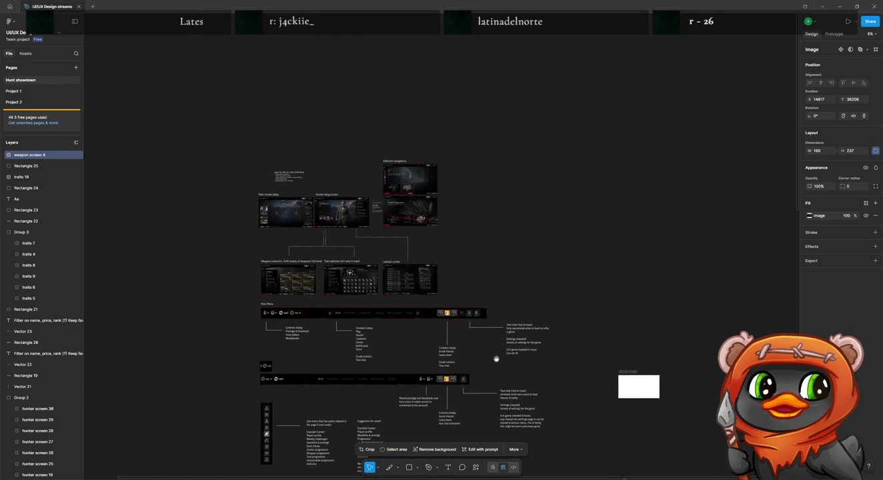
scroll(467, 347, left, 3)
scroll(467, 346, down, 2)
scroll(498, 314, down, 3)
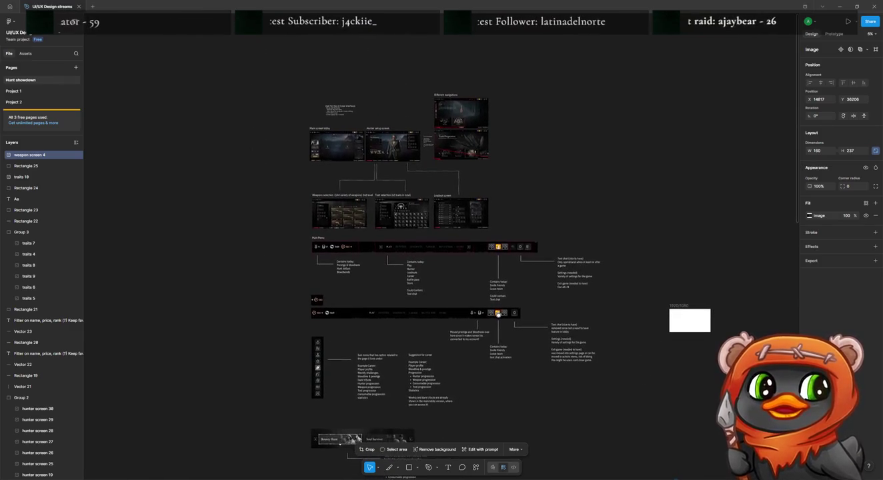
scroll(497, 314, up, 3)
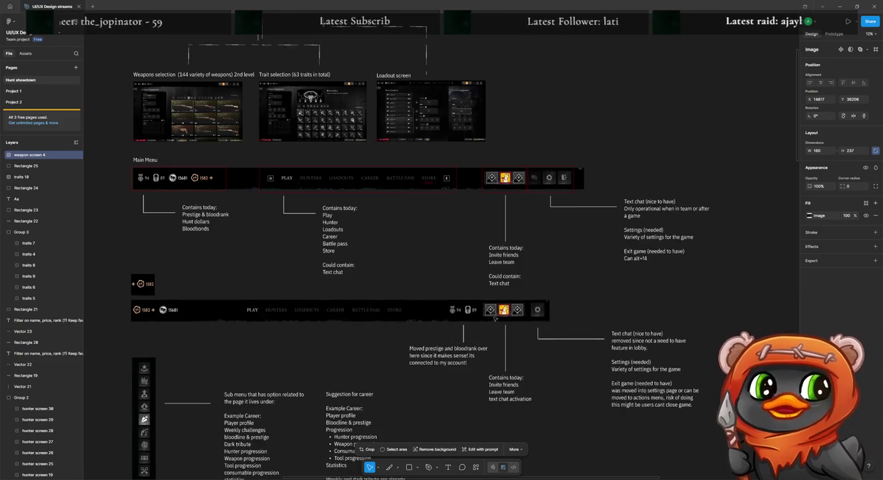
scroll(468, 267, down, 3)
scroll(467, 267, down, 1)
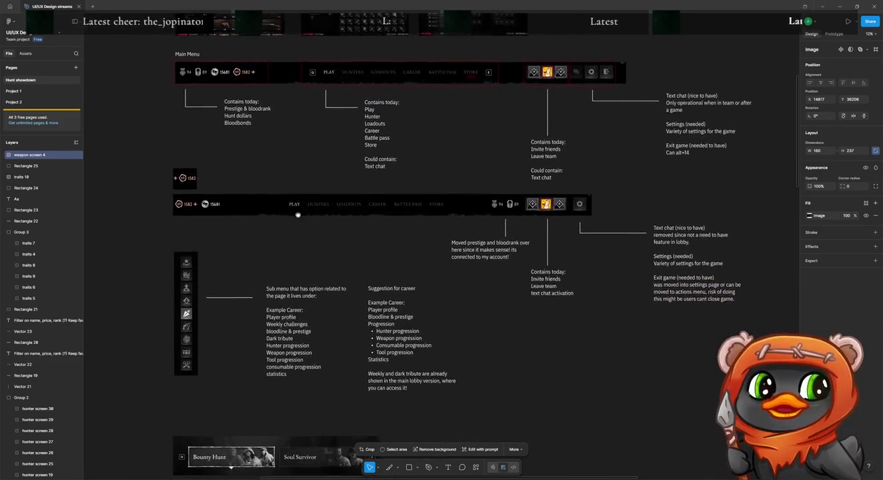
scroll(467, 268, down, 2)
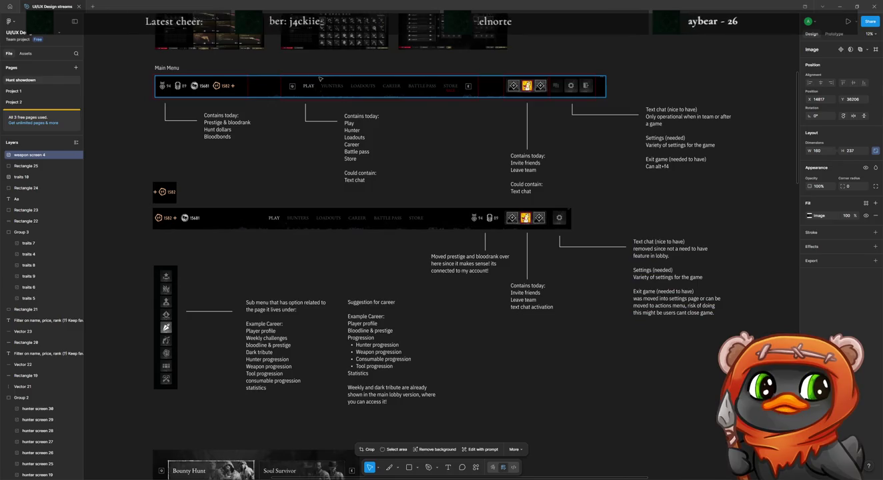
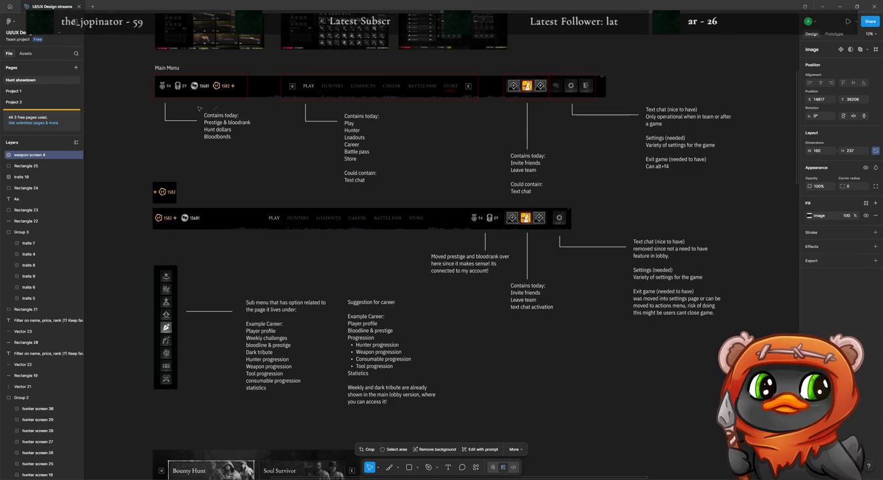
Scroll down to the Current Equipment weapon screen and duplicate it.
scroll(467, 167, down, 3)
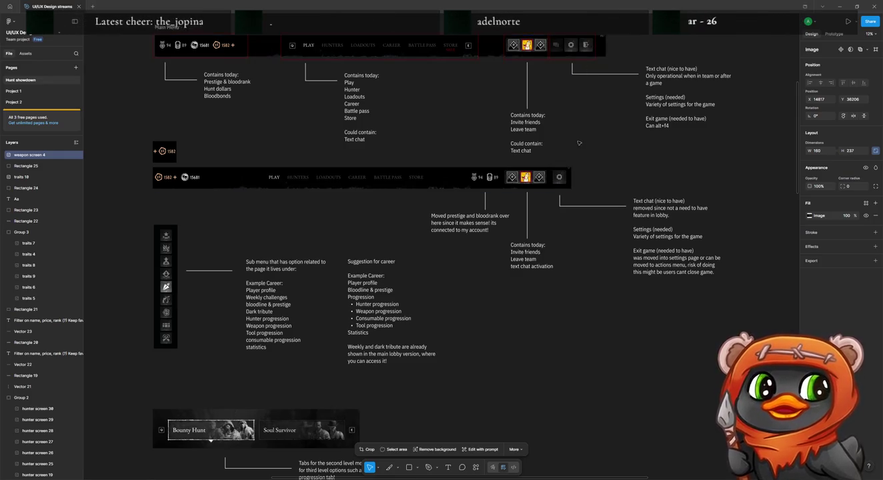
scroll(645, 172, down, 2)
scroll(644, 172, down, 3)
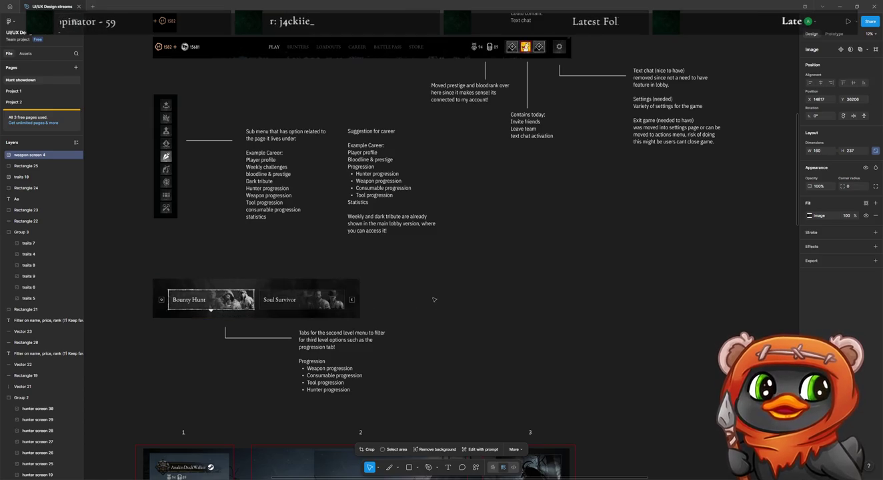
scroll(438, 300, down, 1)
scroll(437, 300, down, 1)
scroll(438, 299, down, 2)
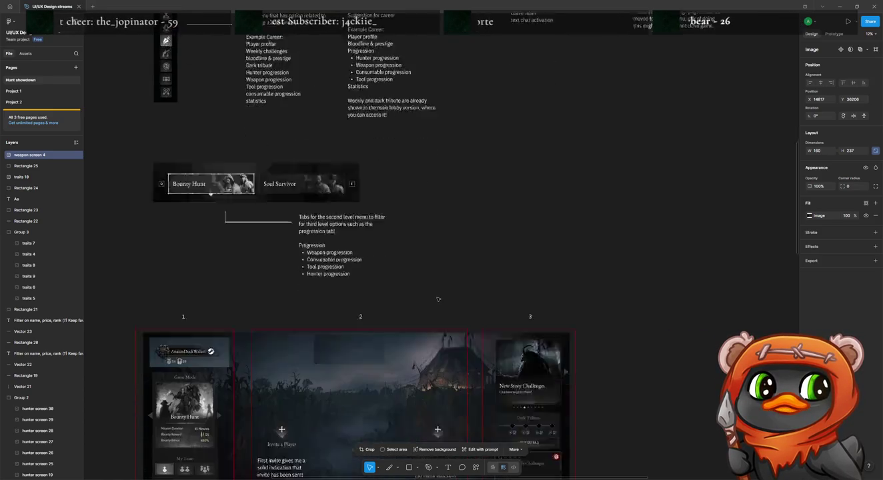
scroll(437, 299, down, 2)
scroll(438, 299, down, 5)
scroll(440, 300, down, 1)
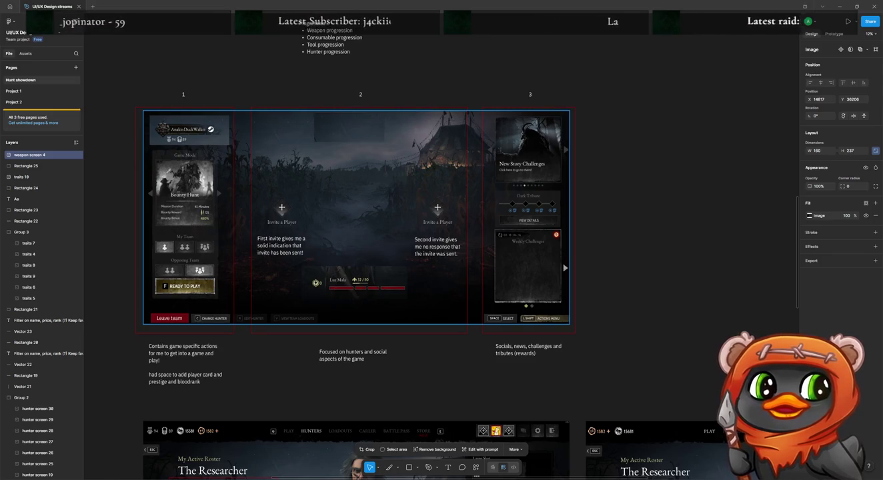
scroll(360, 220, down, 1)
scroll(360, 267, down, 10)
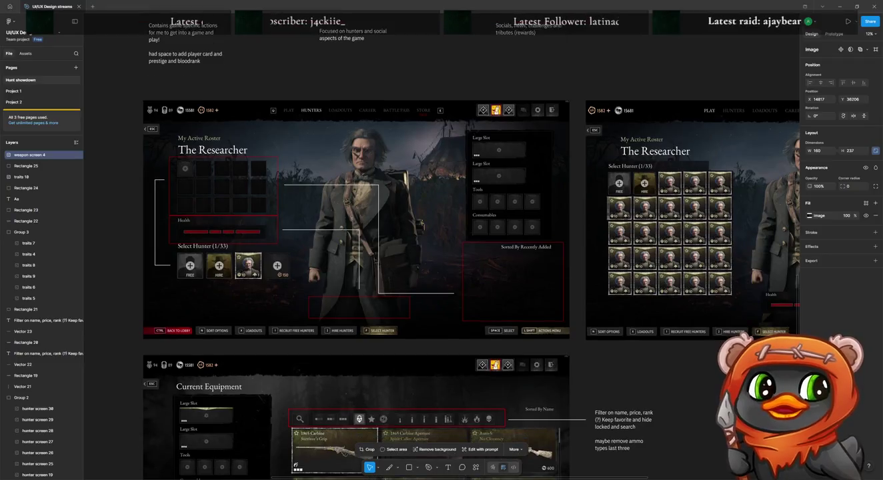
scroll(360, 268, down, 1)
scroll(360, 267, down, 1)
scroll(360, 267, down, 1)
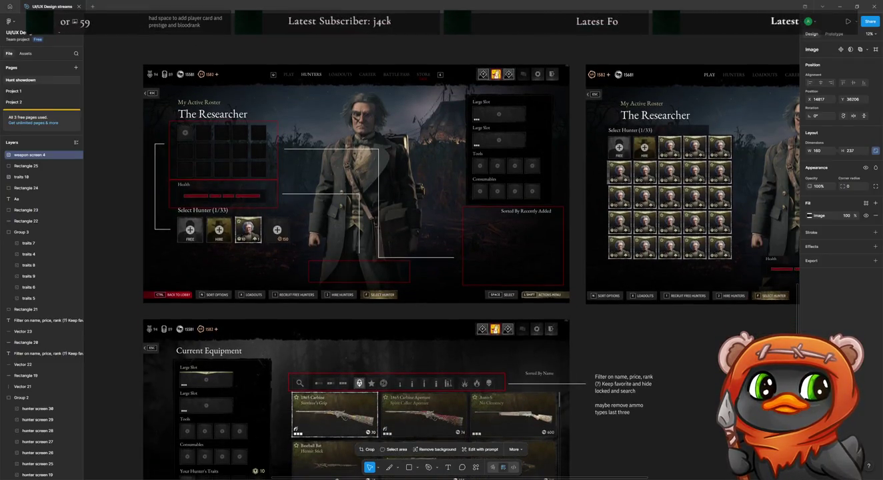
scroll(360, 267, down, 5)
scroll(360, 267, down, 1)
scroll(360, 267, down, 1)
scroll(361, 266, down, 5)
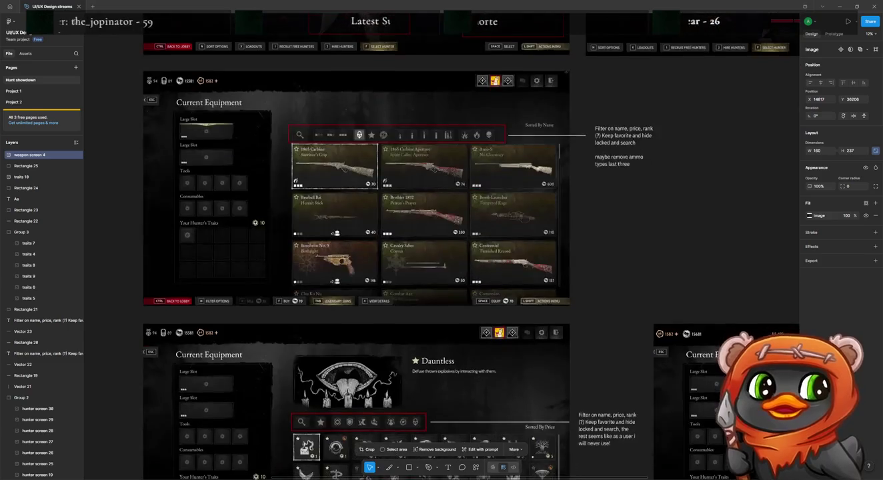
scroll(360, 267, down, 5)
scroll(360, 267, up, 5)
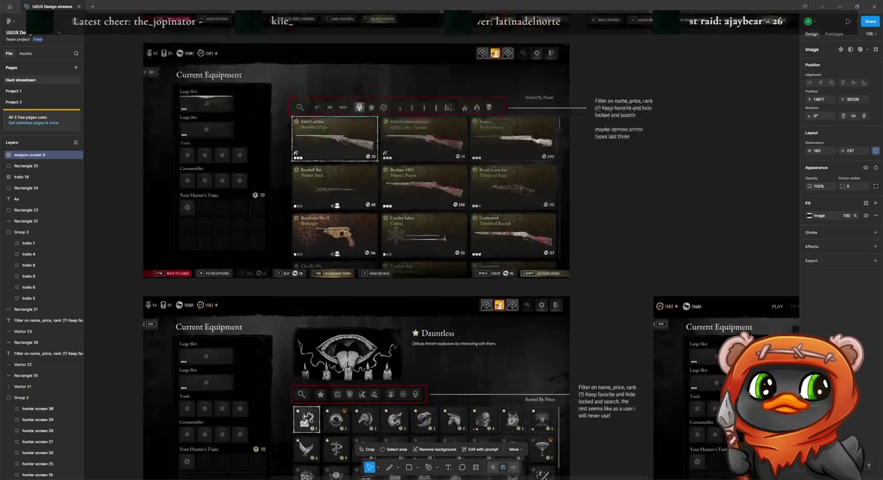
scroll(360, 267, up, 1)
click(553, 227)
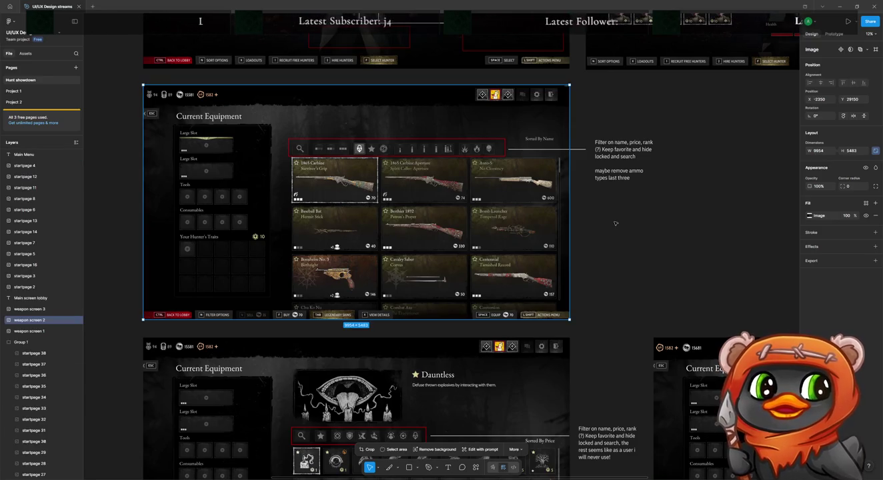
key(ctrl+d)
Place the copy right of the filter notes and undo the accidental tab-strip move.
drag(711, 159, 403, 111)
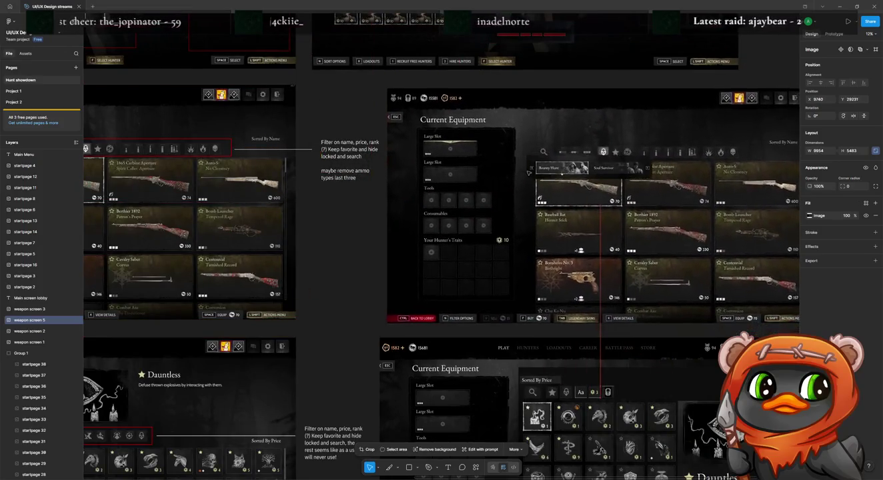
drag(403, 110, 375, 126)
key(Escape)
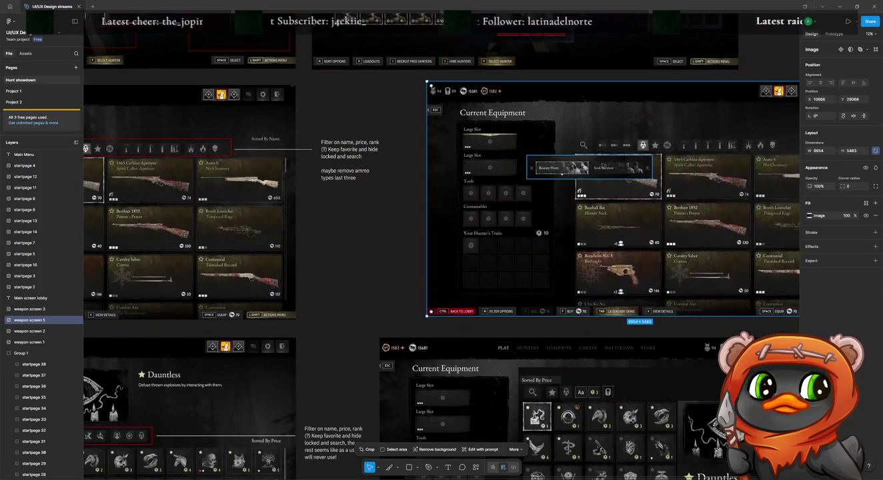
mouse_move(588, 168)
mouse_down()
mouse_move(399, 148)
mouse_move(306, 87)
mouse_up()
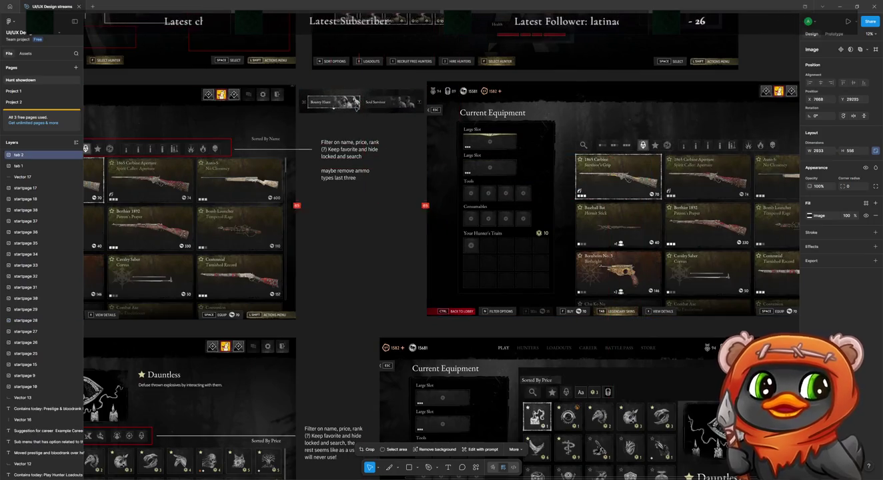
click(464, 114)
key(ctrl+z)
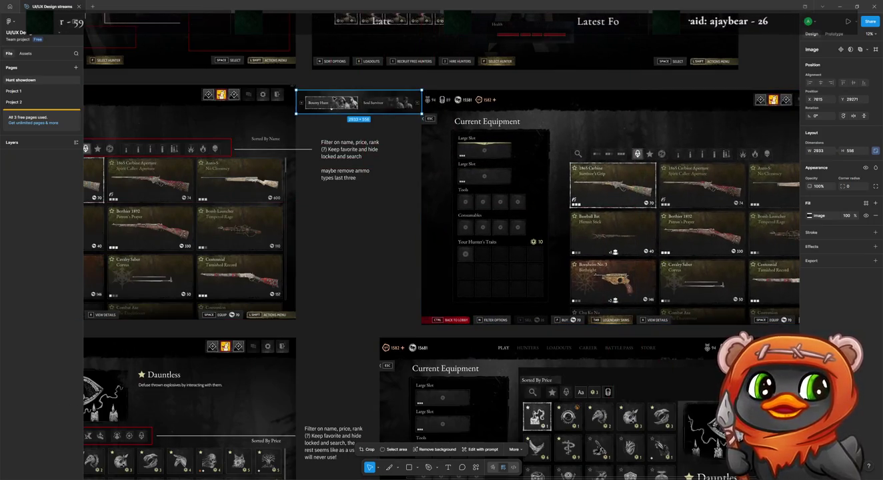
key(ctrl+z)
key(ctrl+z)
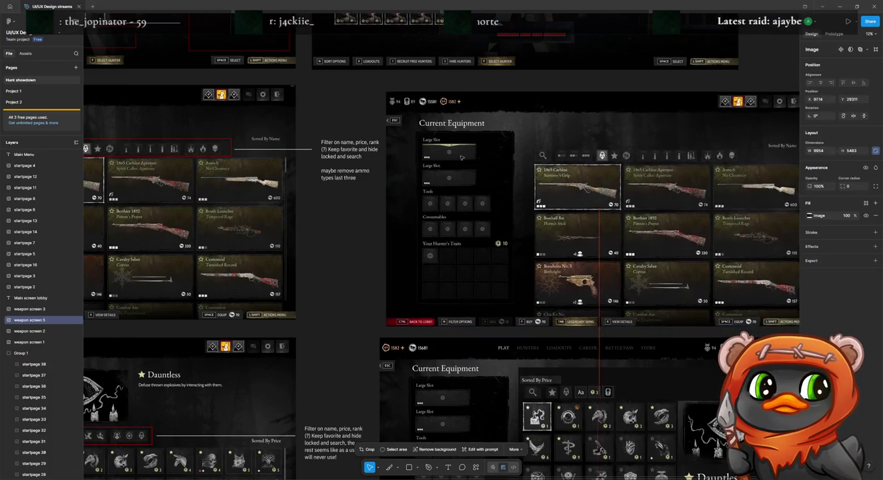
click(311, 154)
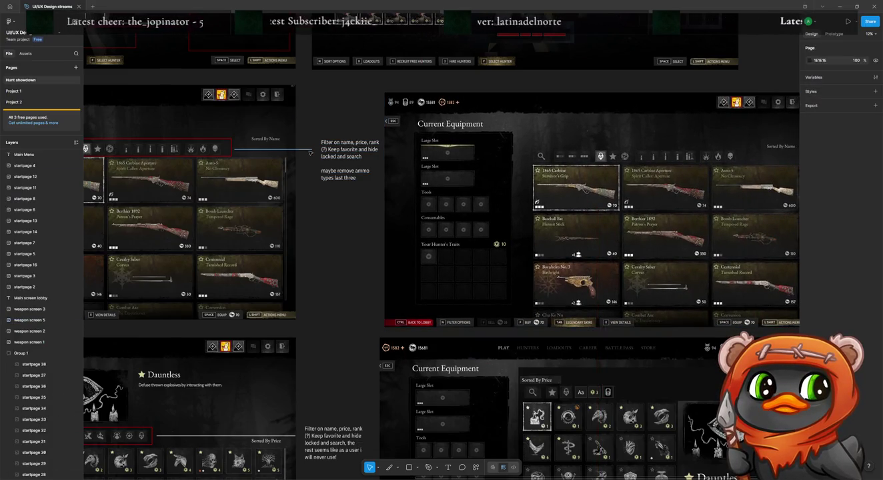
Shorten the Vector 22 connector line and nudge weapon screen 5 slightly down-left.
drag(310, 150, 305, 149)
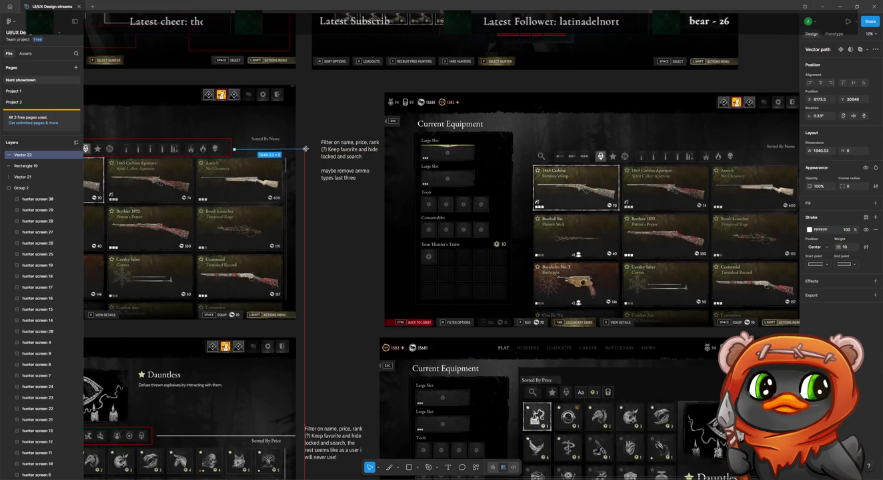
drag(305, 148, 302, 150)
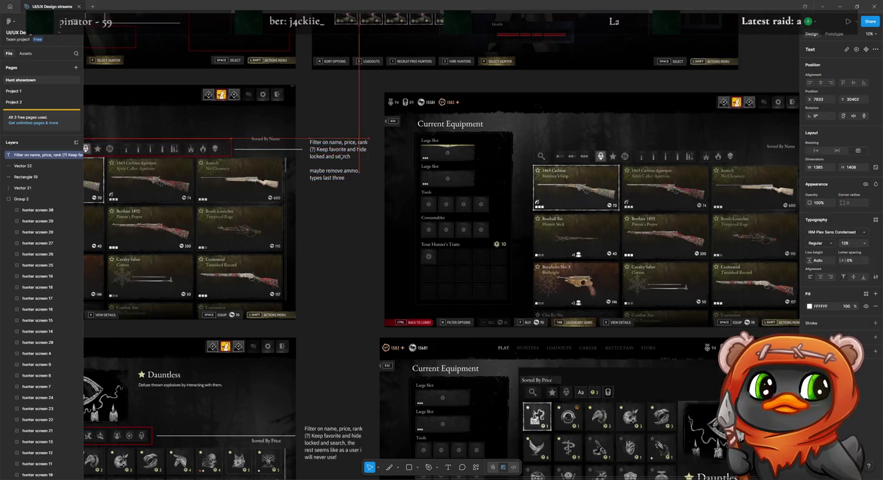
click(469, 177)
drag(468, 177, 463, 179)
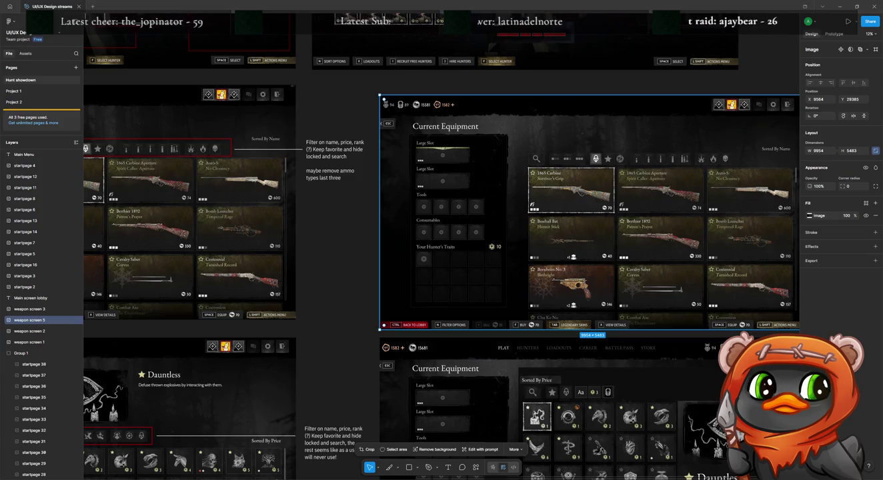
Duplicate the copied equipment screen and shift the new copy slightly down-left.
key(Escape)
click(493, 186)
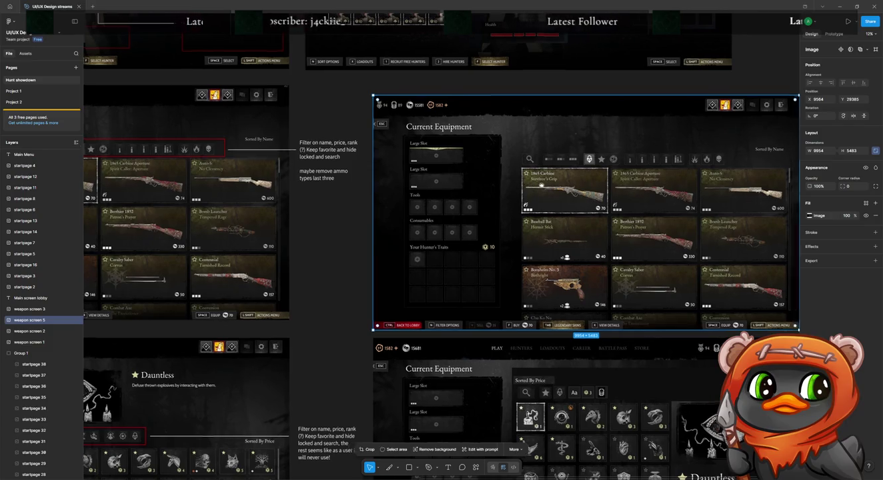
scroll(493, 187, right, 5)
click(711, 211)
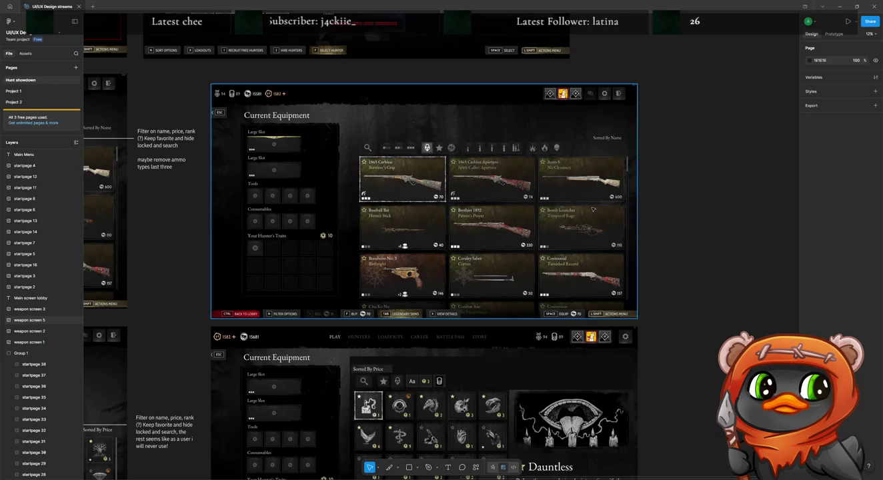
double_click(592, 209)
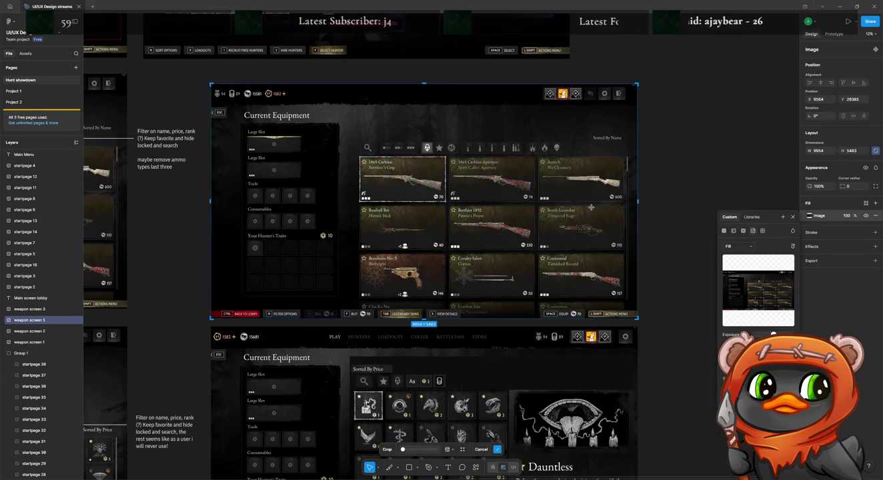
key(Escape)
click(727, 168)
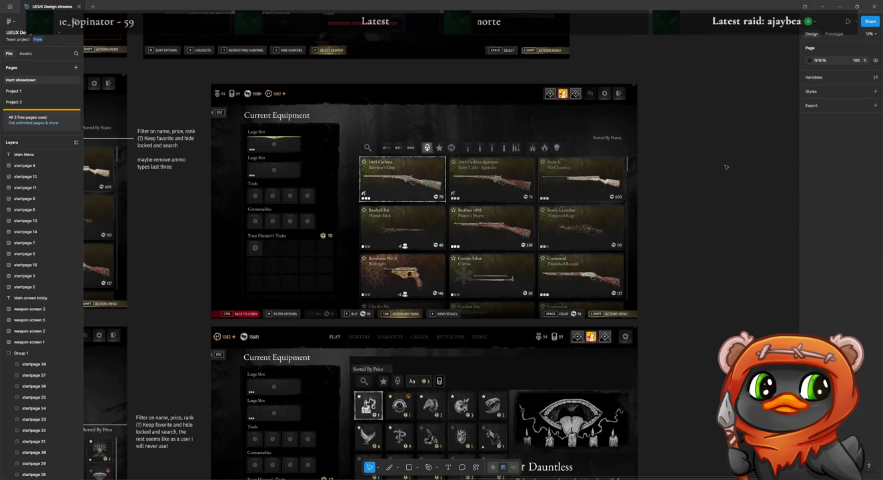
click(469, 189)
key(ctrl+d)
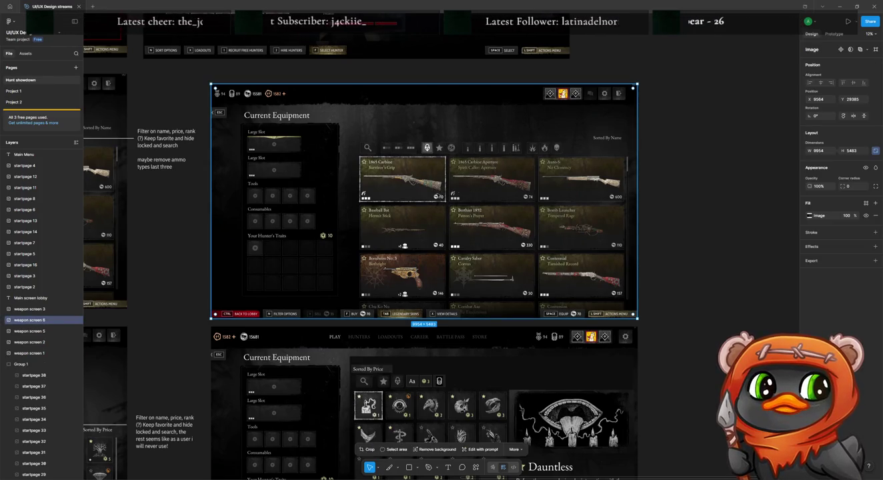
drag(471, 208, 469, 214)
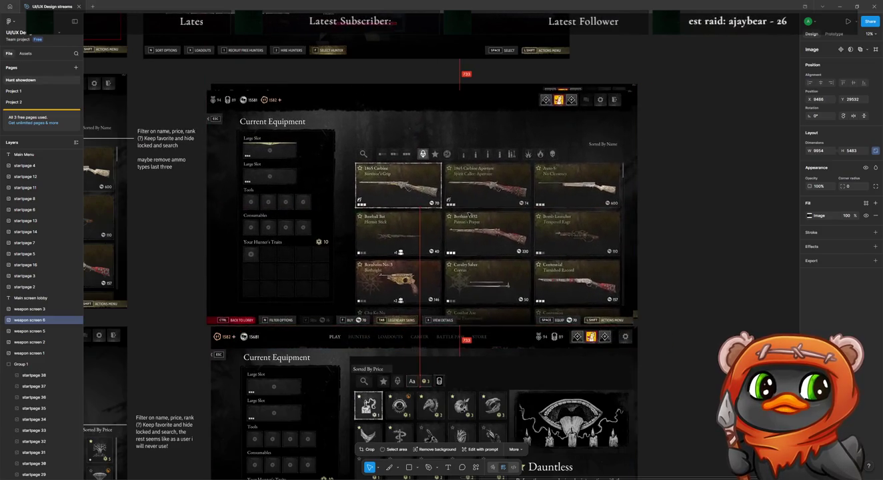
Crop the copy to the 6458 × 3704 weapon grid and move it onto the mockup.
double_click(467, 214)
drag(202, 94, 349, 144)
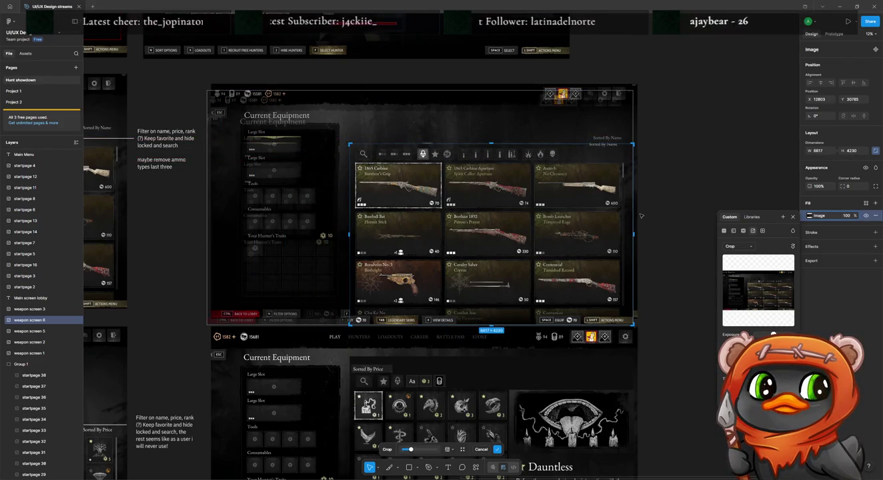
drag(632, 234, 626, 234)
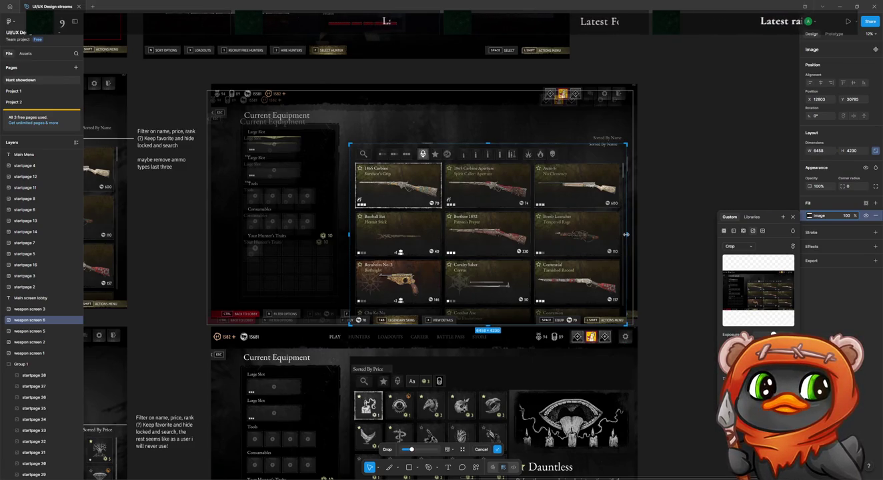
drag(488, 145, 488, 147)
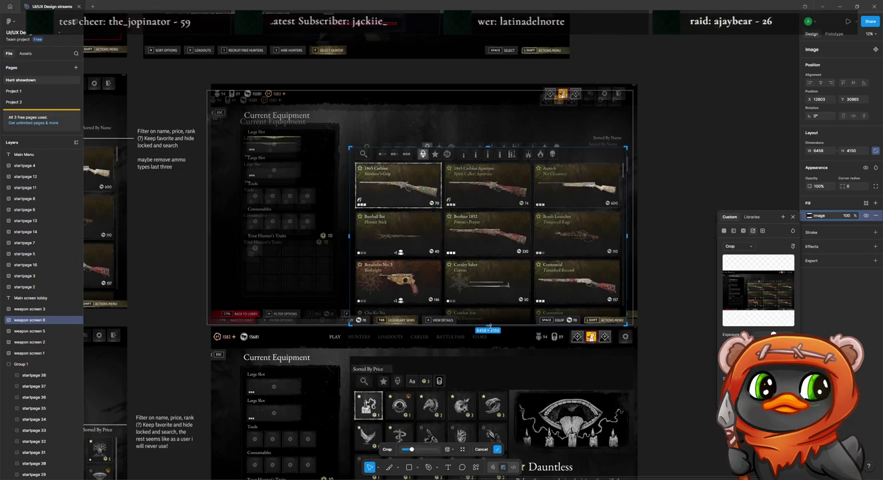
drag(487, 325, 489, 307)
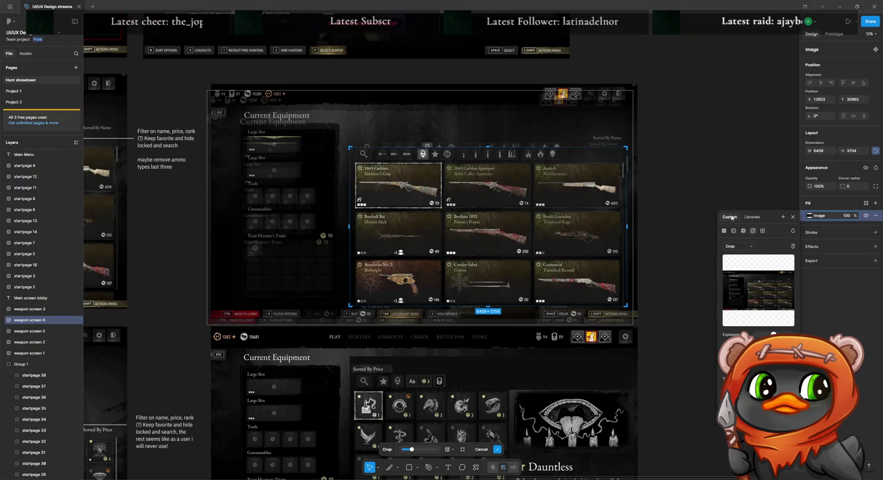
key(Return)
drag(565, 251, 567, 227)
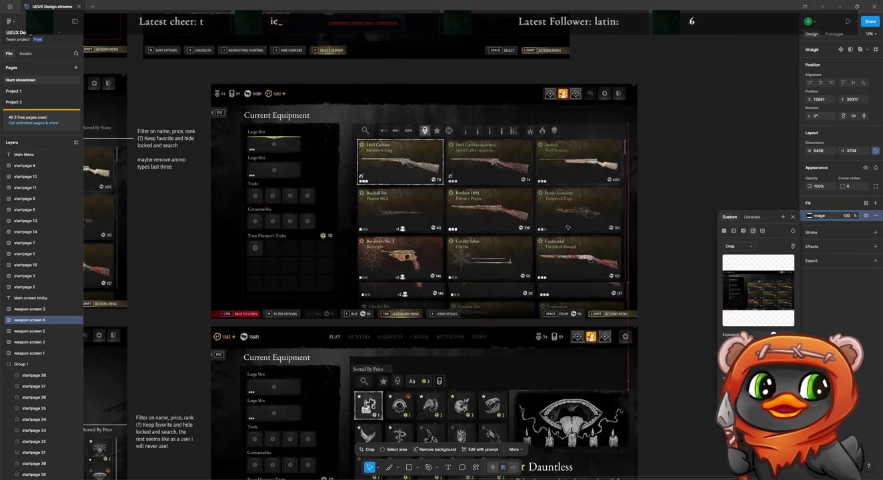
drag(568, 227, 568, 226)
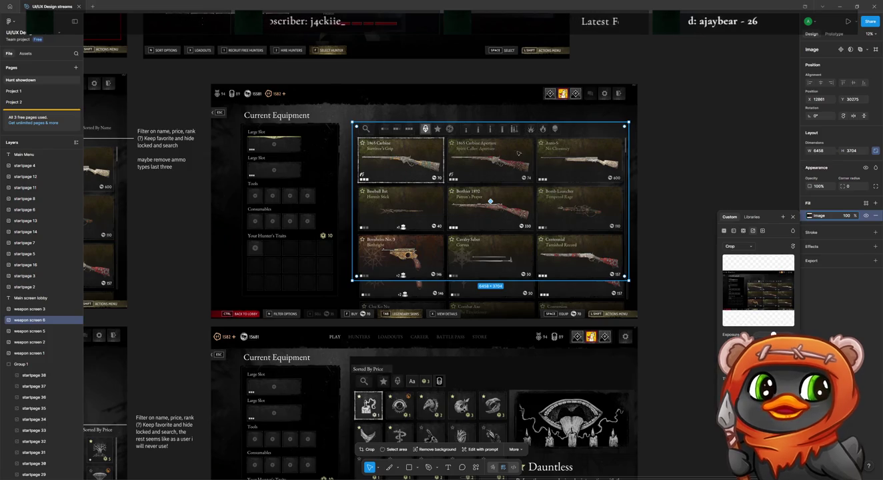
Zoom in and nudge the weapon-grid image so its edge snaps into alignment.
scroll(403, 130, up, 3)
scroll(404, 130, up, 3)
drag(294, 139, 297, 144)
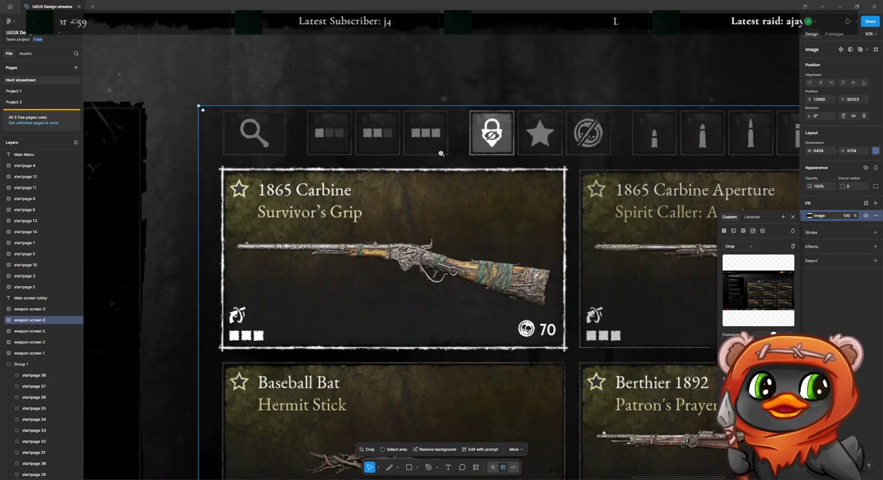
ctrl+scroll(440, 154, down, 3)
ctrl+scroll(441, 154, down, 5)
scroll(591, 191, right, 2)
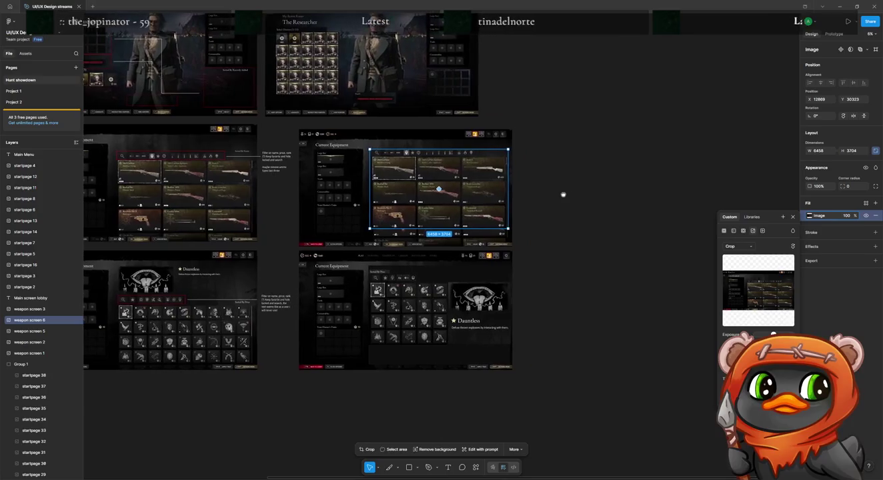
ctrl+scroll(503, 208, up, 5)
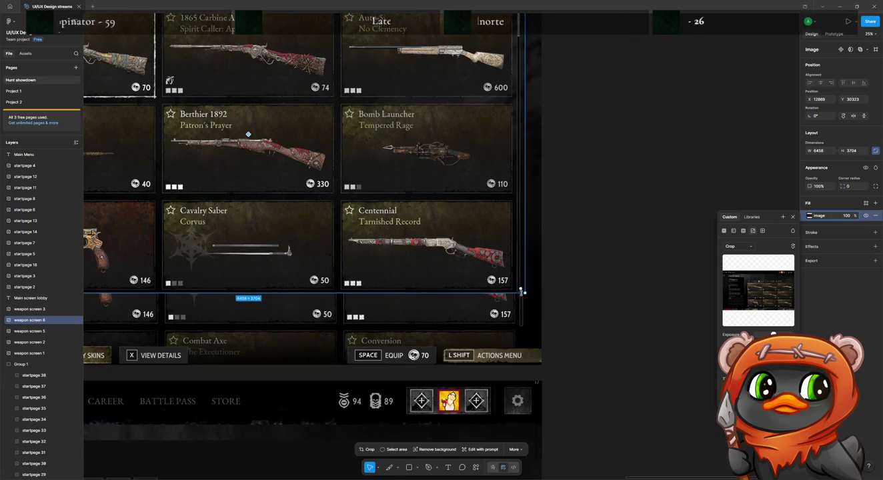
alt+click(482, 285)
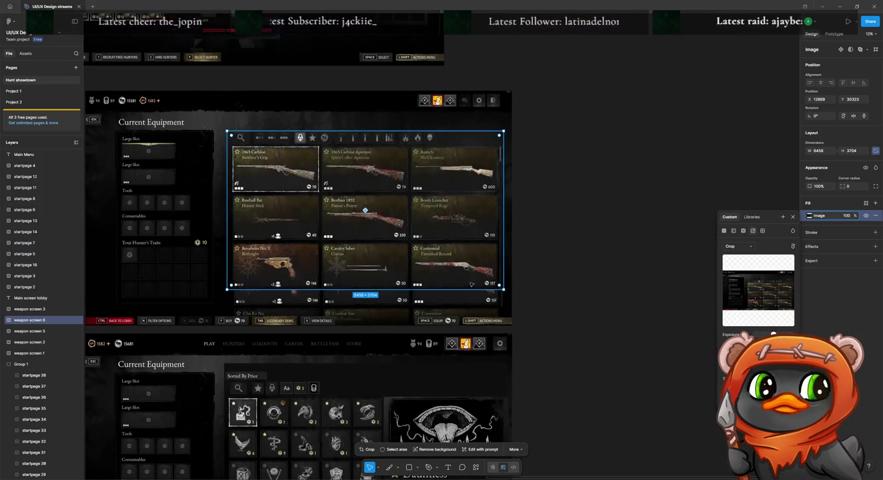
drag(469, 275, 460, 274)
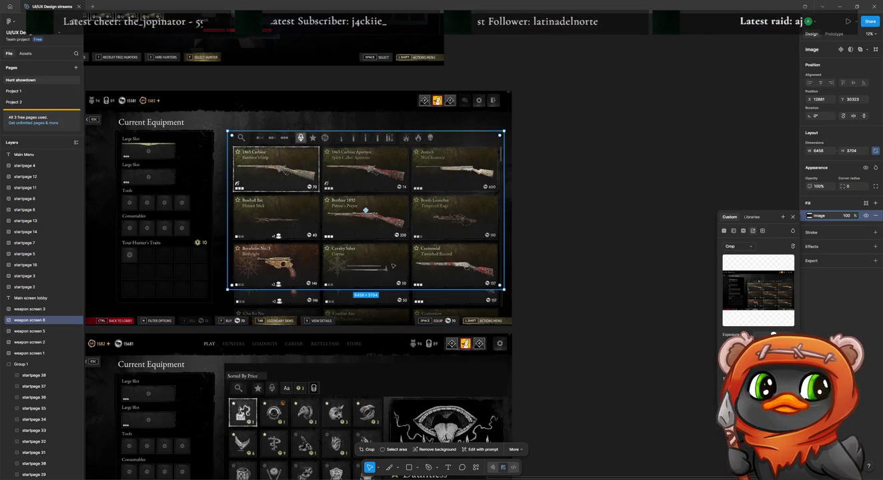
Resize the weapon-grid image to 5213 × 2990 and shift it right over the cards.
mouse_move(229, 290)
mouse_down()
mouse_move(278, 260)
mouse_move(299, 259)
mouse_up()
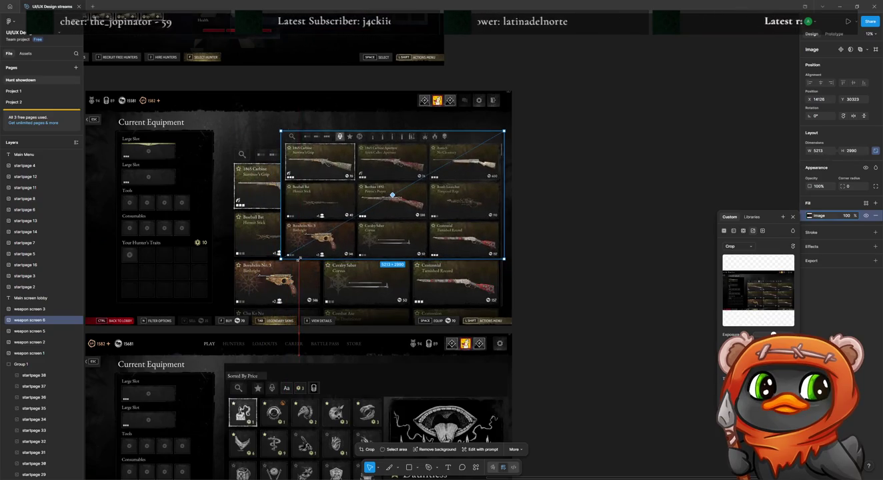
drag(382, 214, 331, 212)
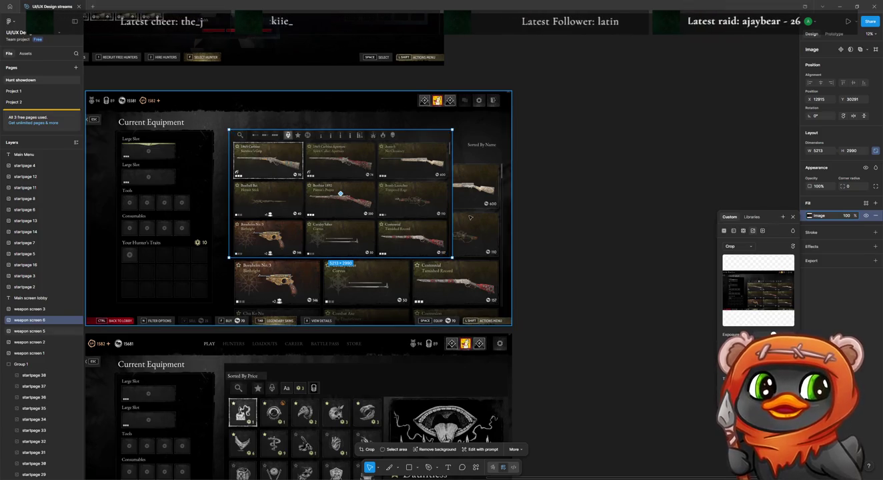
mouse_move(374, 214)
mouse_down()
mouse_move(453, 217)
mouse_move(417, 221)
mouse_up()
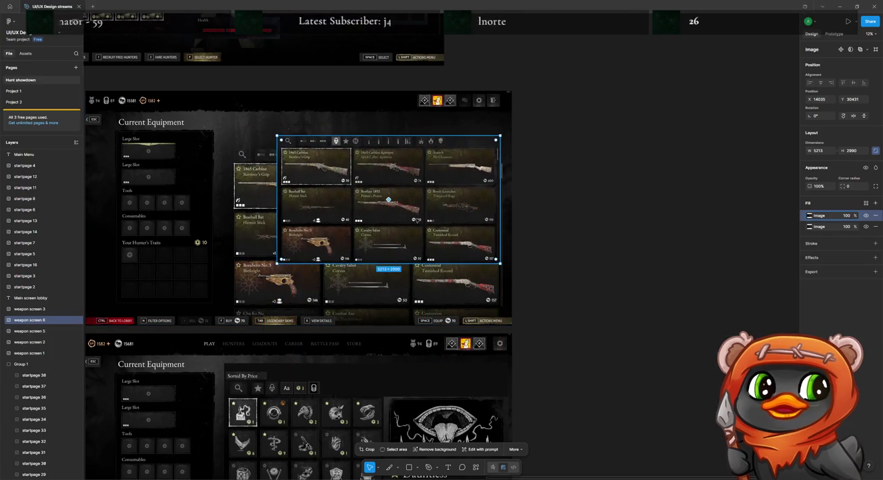
drag(352, 204, 425, 210)
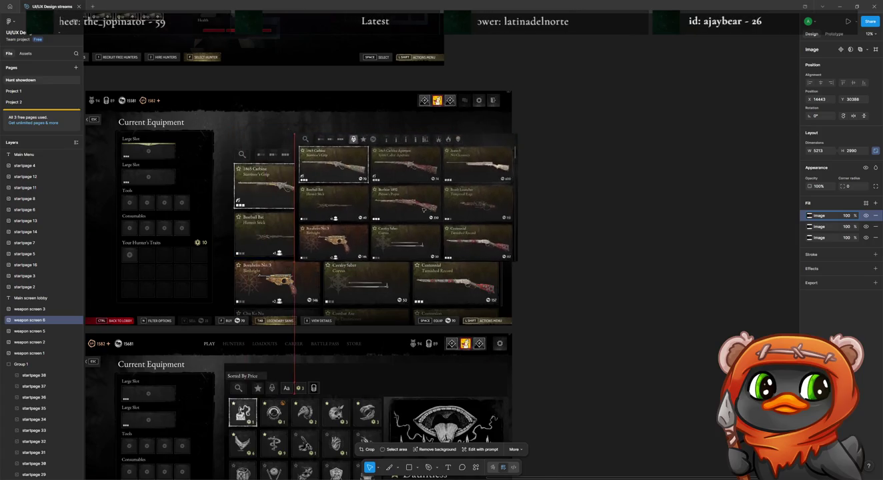
Crop a copy to the 1765 × 2729 Auto-5, Bomb Launcher, Centennial column as a fourth column.
key(ctrl+z)
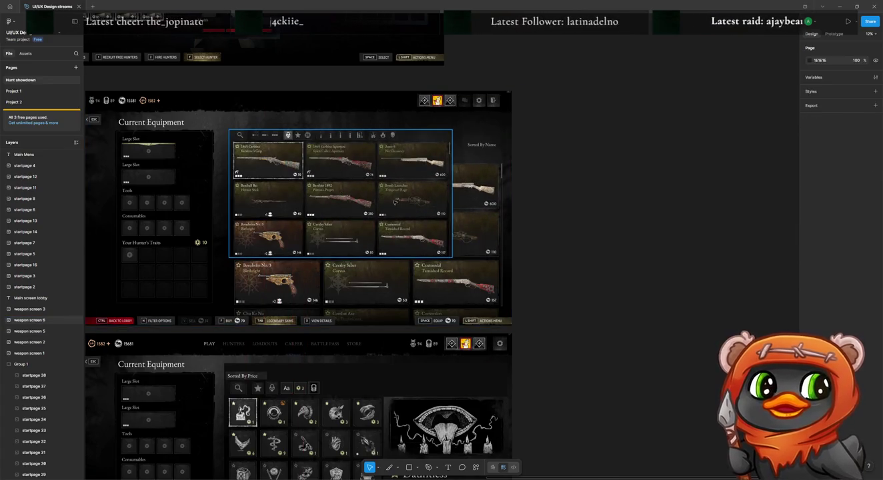
drag(344, 209, 394, 212)
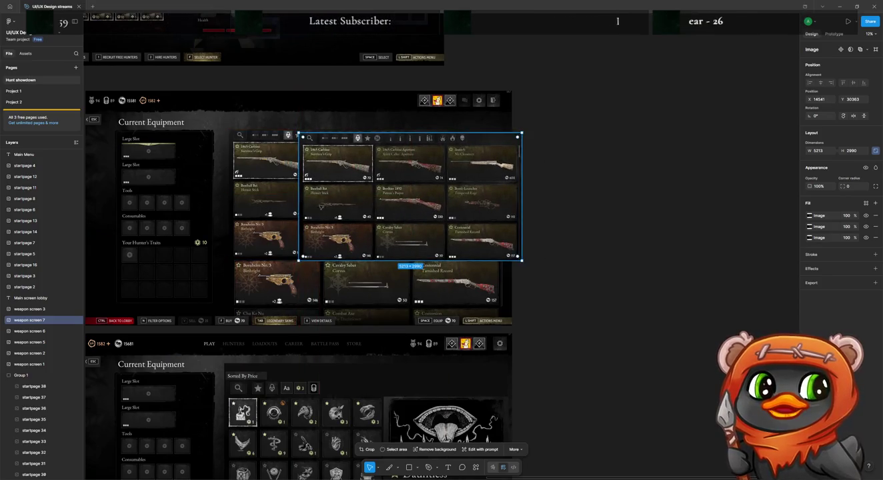
double_click(395, 211)
drag(299, 196, 444, 195)
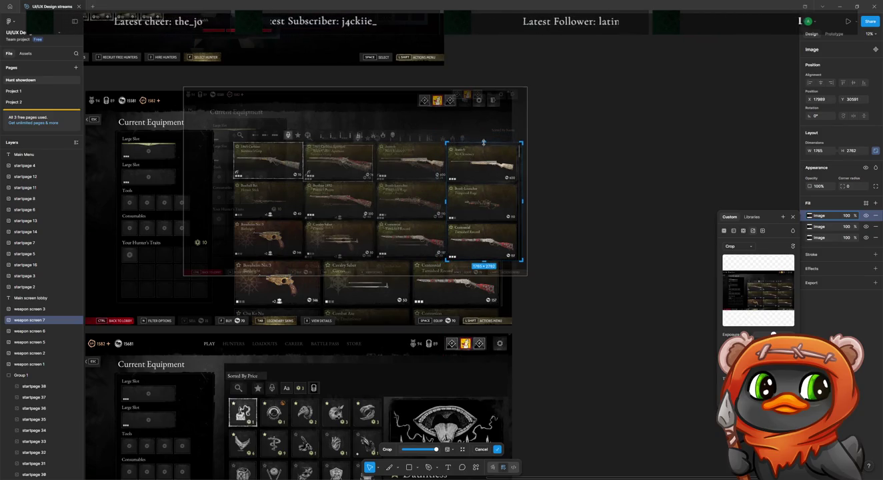
key(Return)
drag(485, 201, 488, 198)
scroll(488, 198, up, 3)
scroll(477, 193, up, 3)
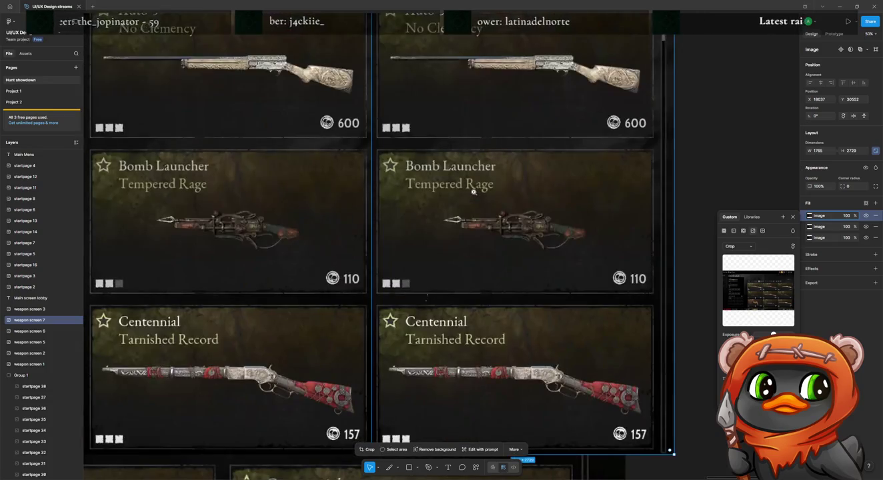
scroll(487, 247, up, 3)
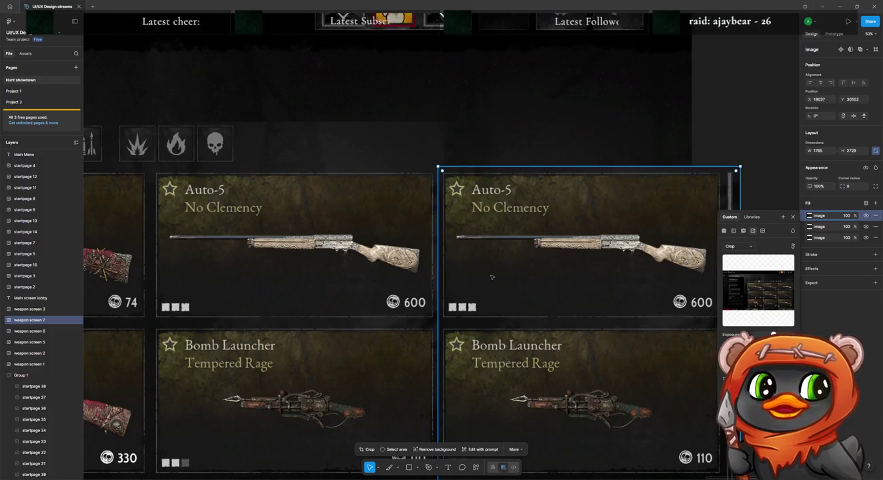
scroll(490, 276, down, 3)
scroll(490, 274, down, 3)
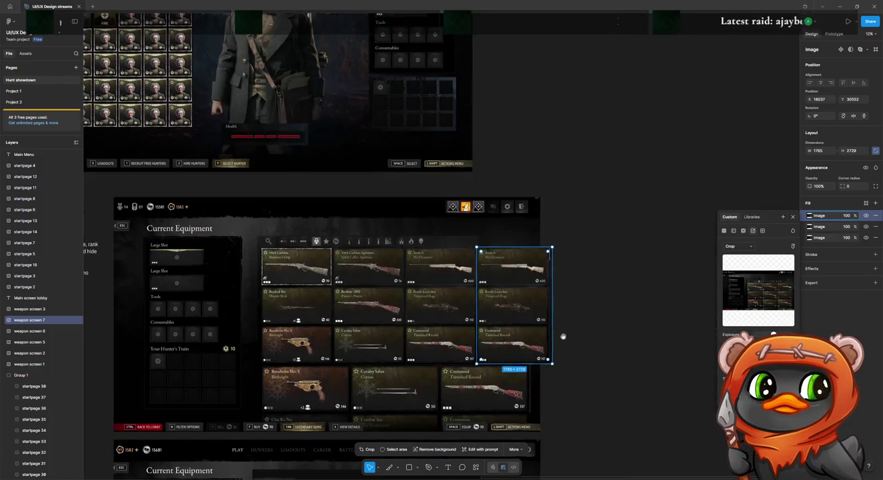
scroll(561, 333, down, 2)
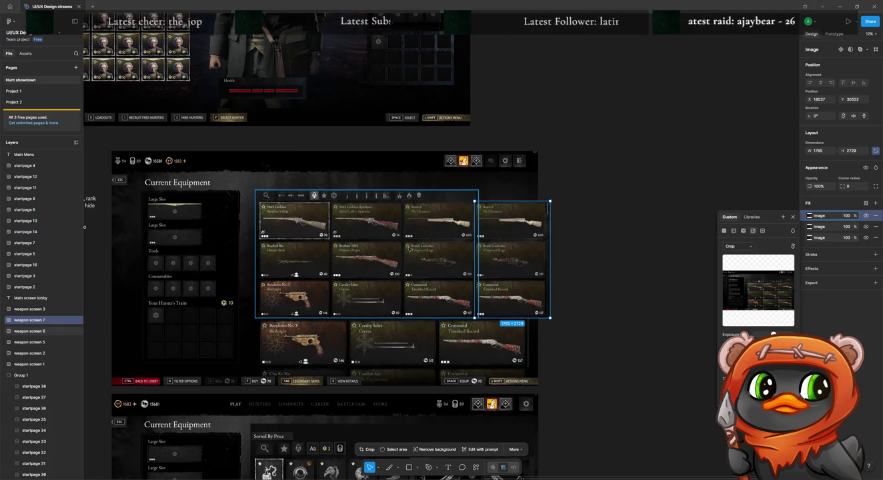
Scale weapon screens 6 and 7 down together to fit beneath Sorted By Name.
shift+click(410, 249)
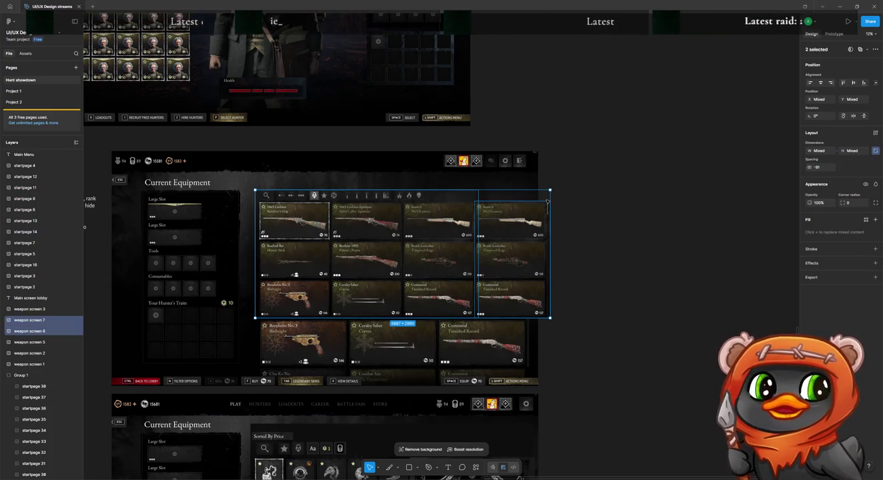
drag(548, 200, 530, 199)
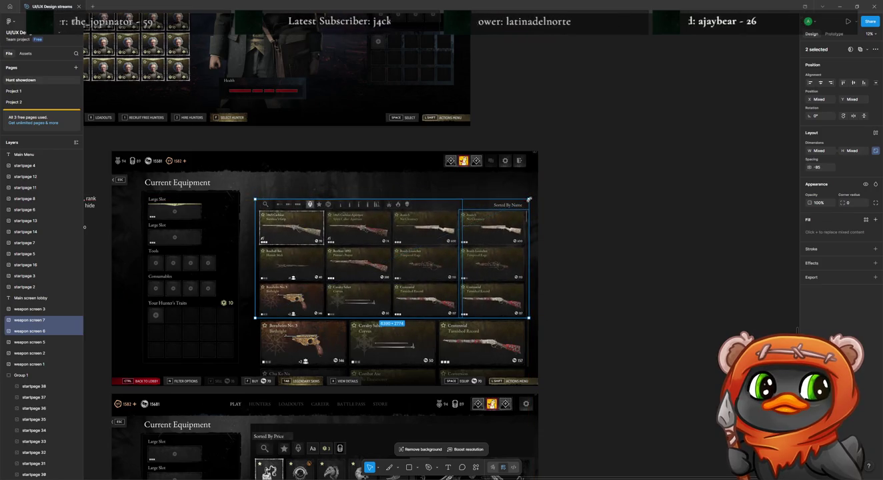
scroll(435, 244, up, 3)
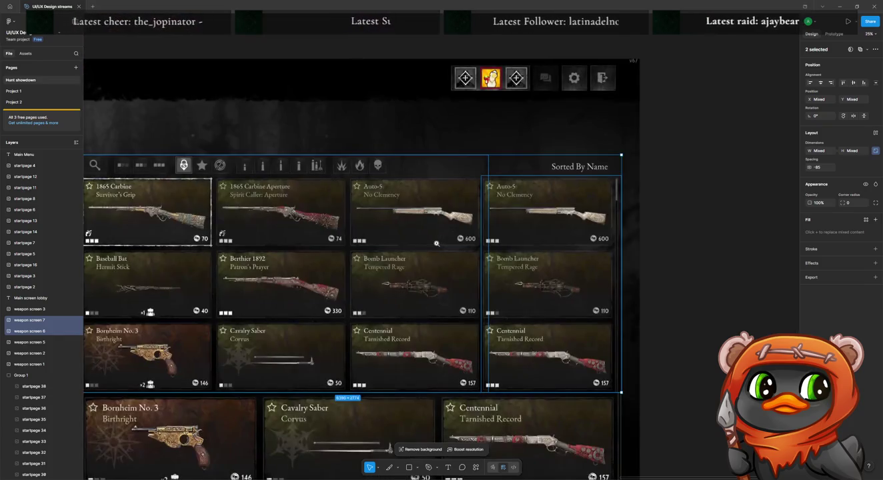
scroll(456, 238, left, 5)
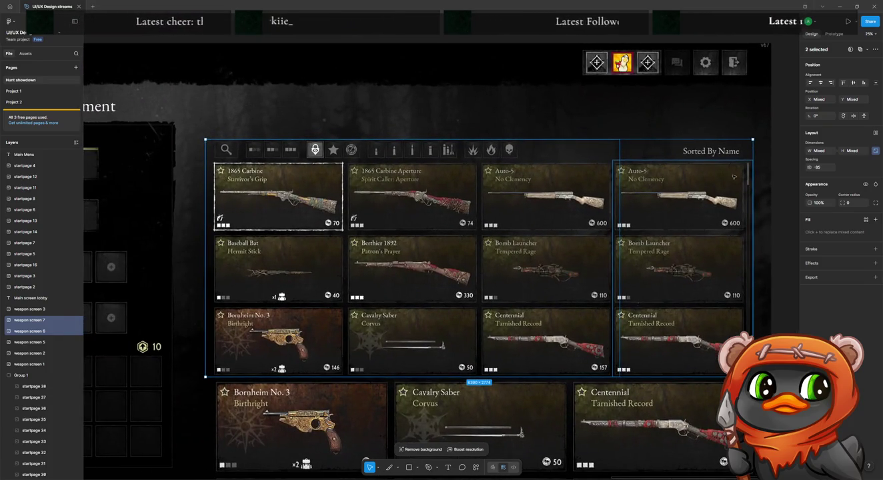
key(Escape)
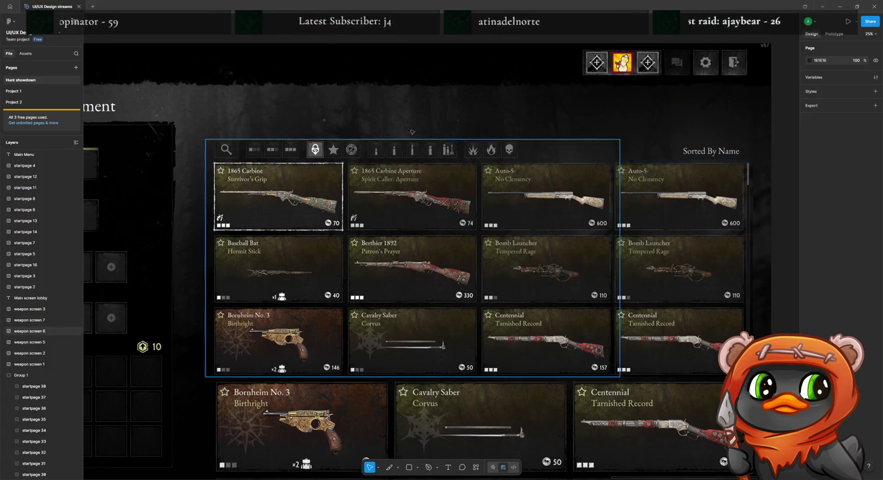
click(572, 50)
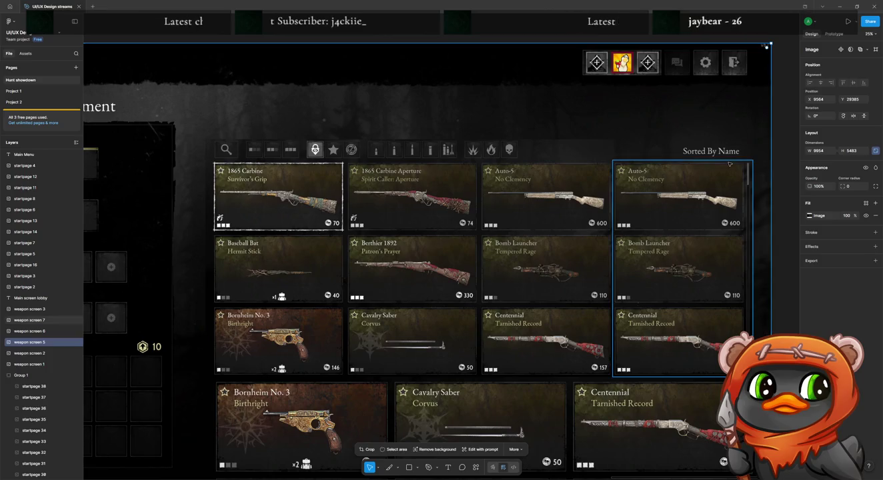
click(870, 35)
text(100)
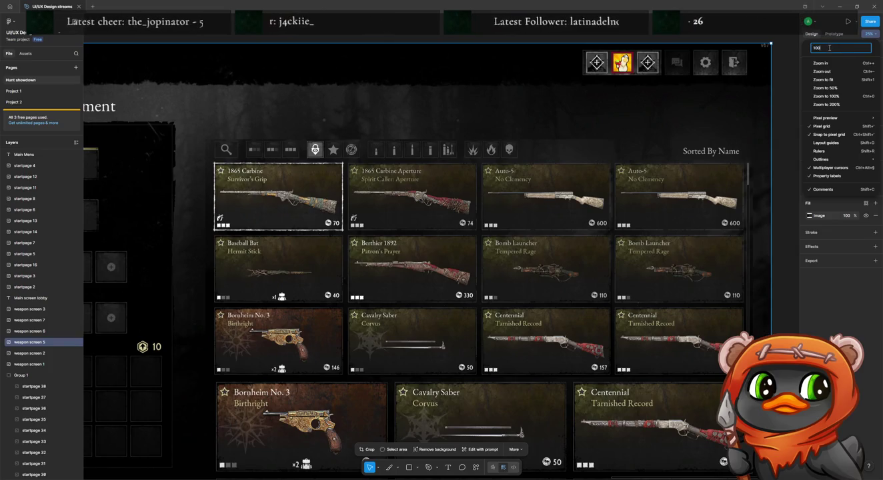
Zoom to fit the whole board, then to 100% over the weapon grid.
key(Return)
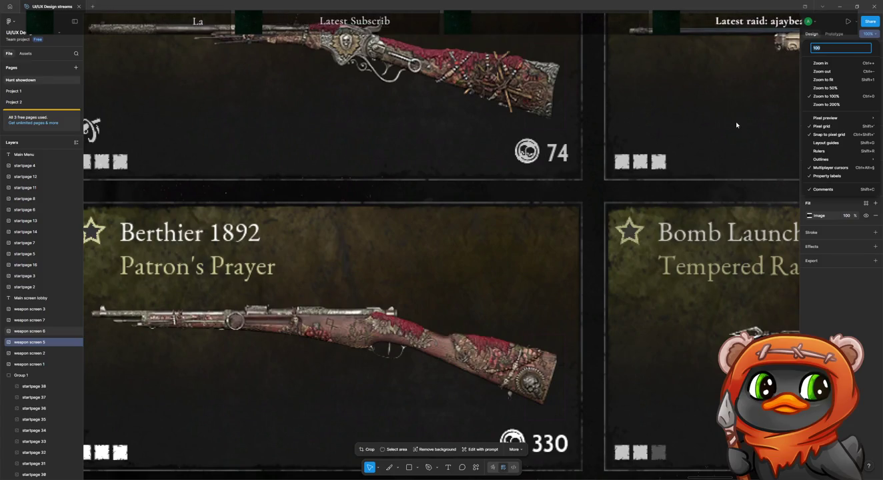
key(shift+1)
click(549, 204)
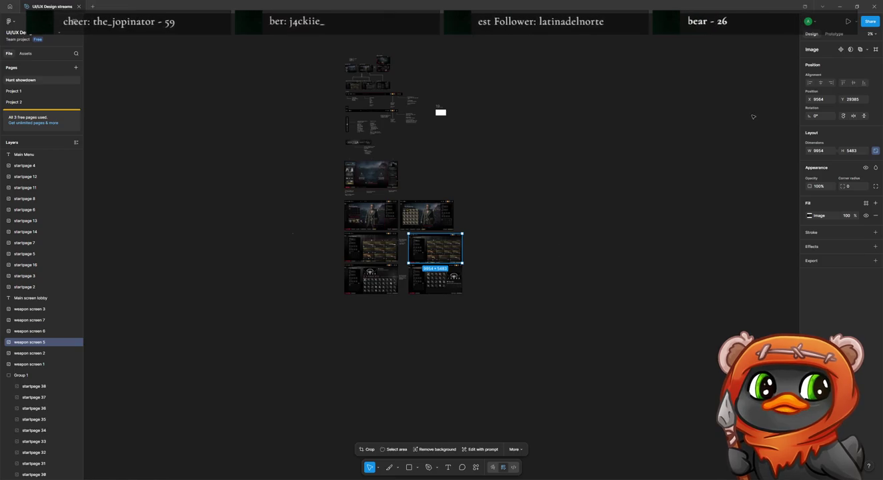
click(873, 33)
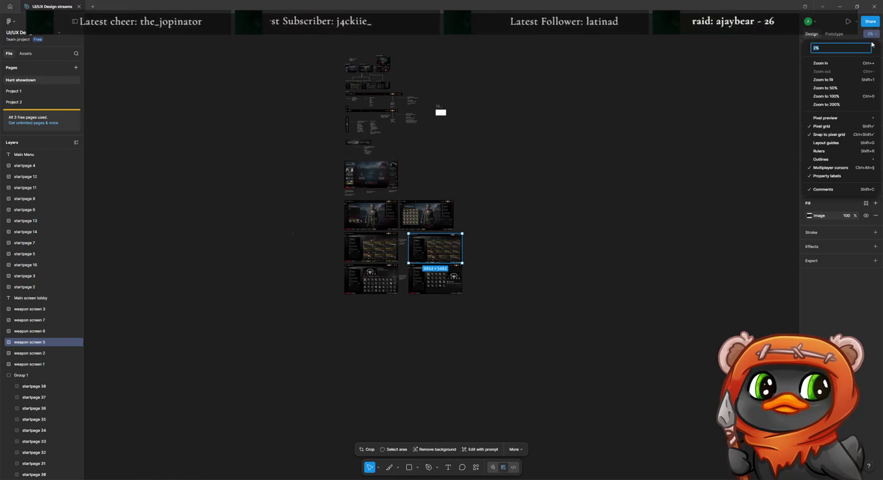
click(841, 81)
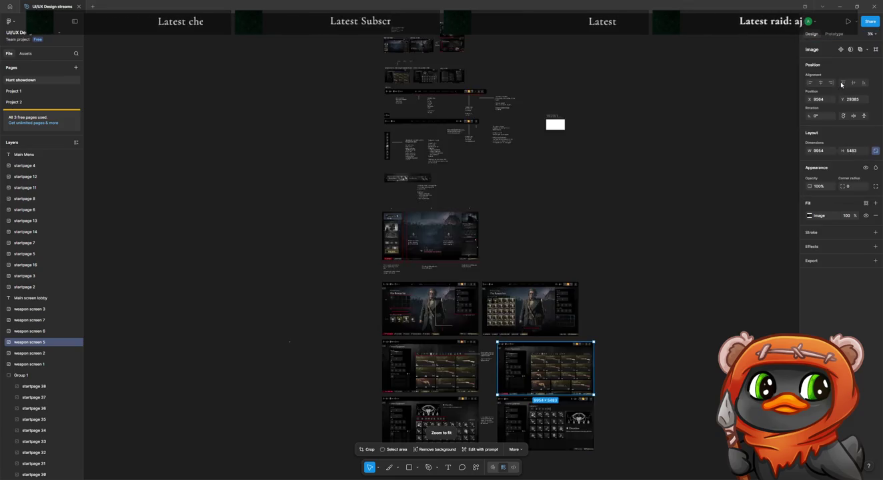
drag(692, 320, 550, 169)
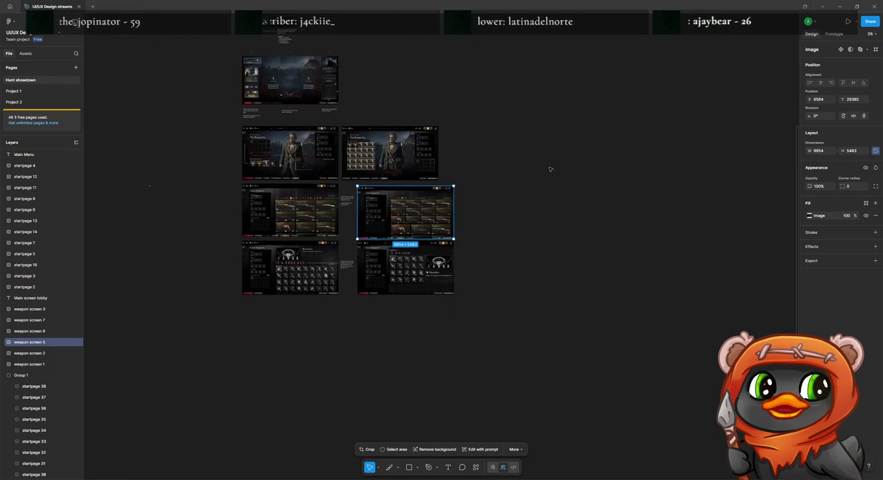
click(870, 34)
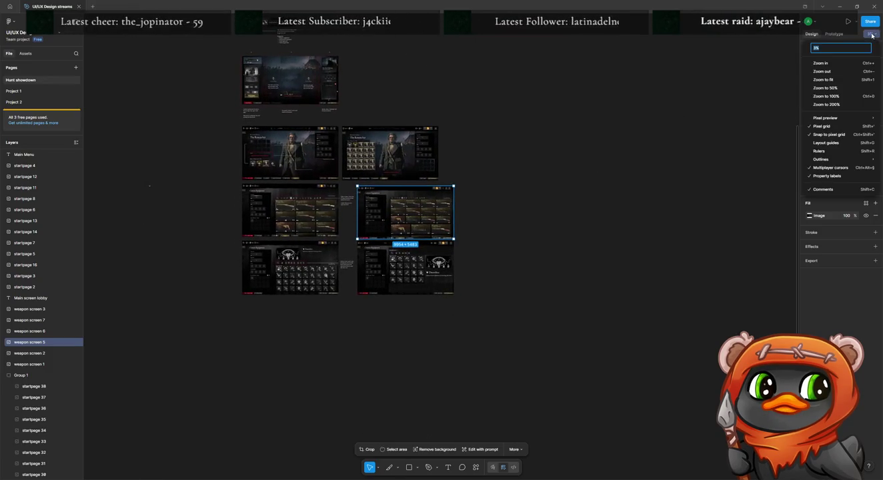
click(857, 96)
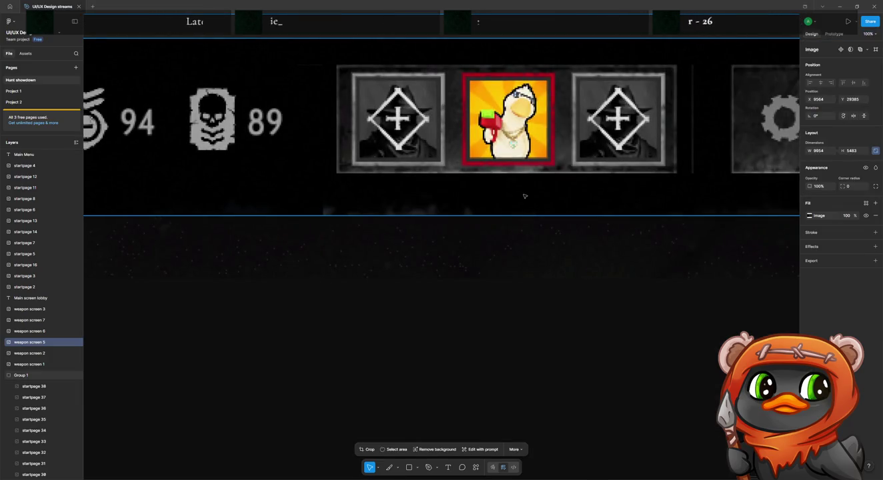
scroll(524, 196, down, 3)
scroll(525, 196, down, 3)
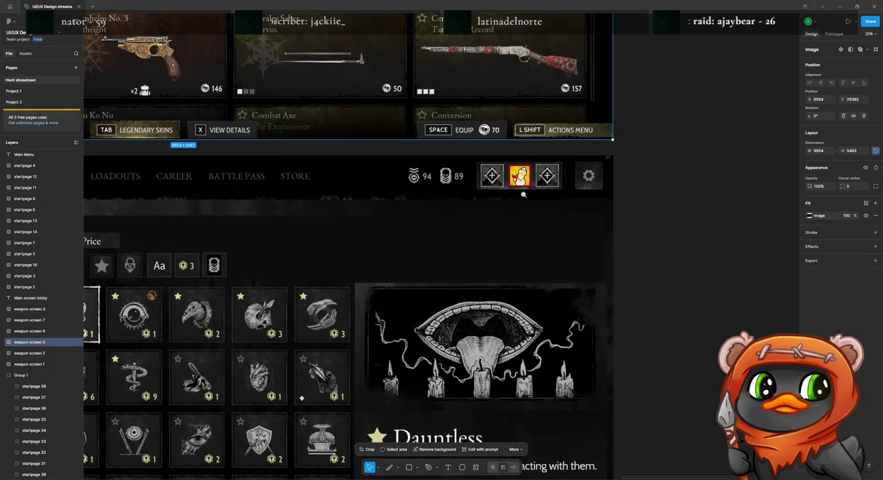
scroll(525, 194, down, 2)
scroll(507, 191, down, 1)
scroll(492, 190, down, 2)
scroll(479, 187, down, 1)
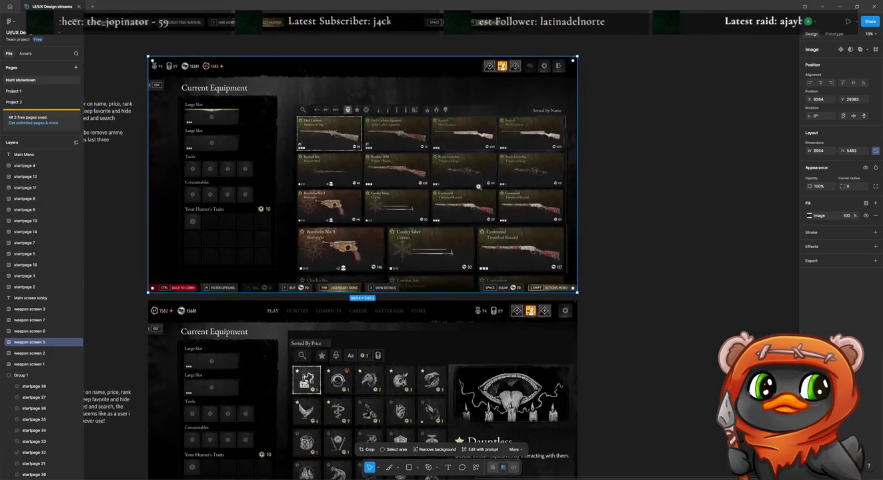
scroll(478, 187, up, 2)
scroll(493, 193, up, 1)
scroll(547, 208, up, 2)
scroll(614, 227, up, 2)
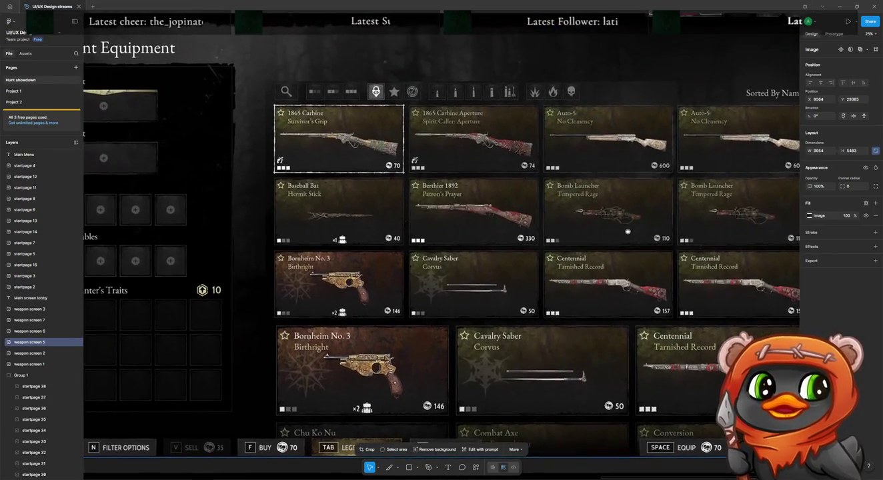
scroll(629, 233, up, 1)
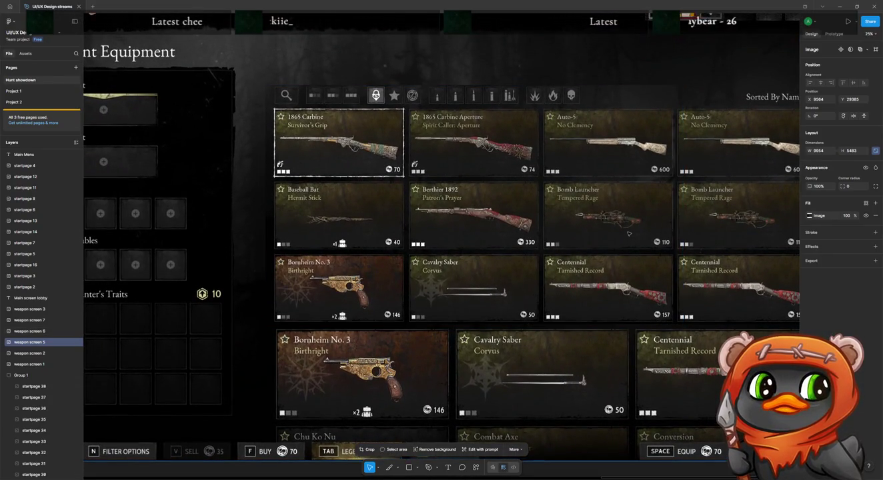
scroll(629, 233, up, 1)
scroll(628, 232, up, 2)
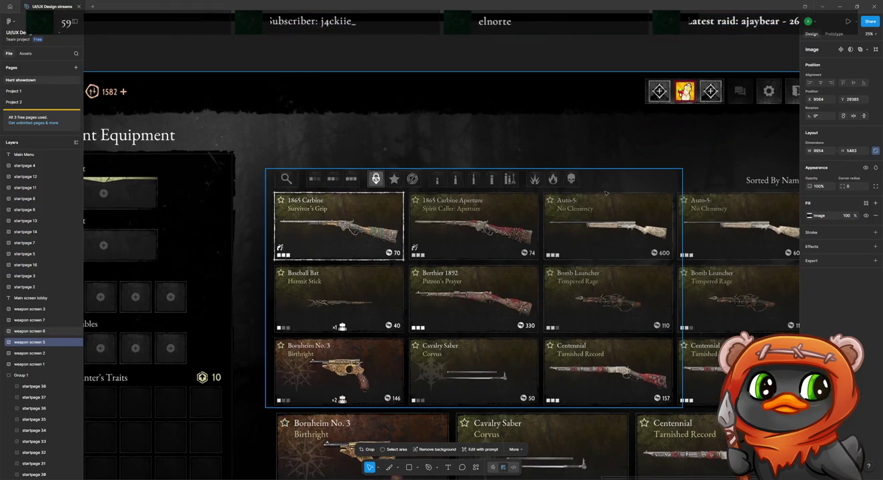
Select weapon screens 6 and 7 and nudge them upward together.
click(639, 181)
scroll(636, 200, right, 2)
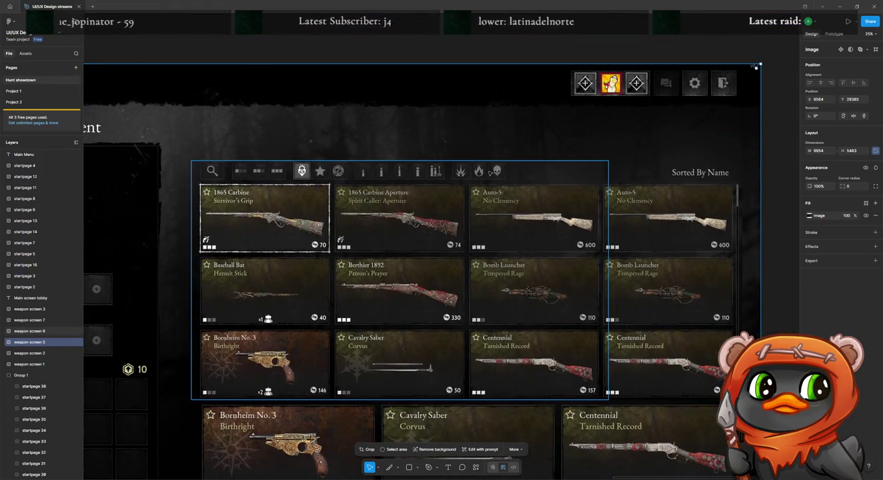
shift+click(634, 226)
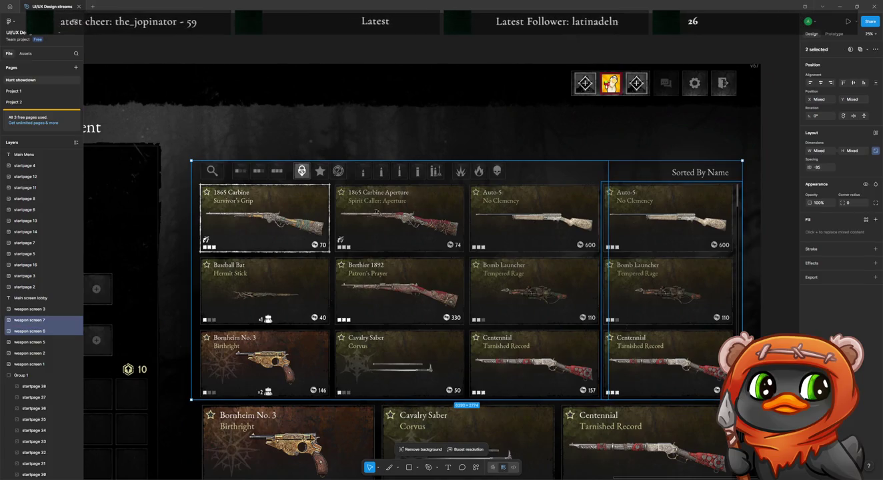
key(shift+Up)
key(shift+Up)
key(shift+Up)
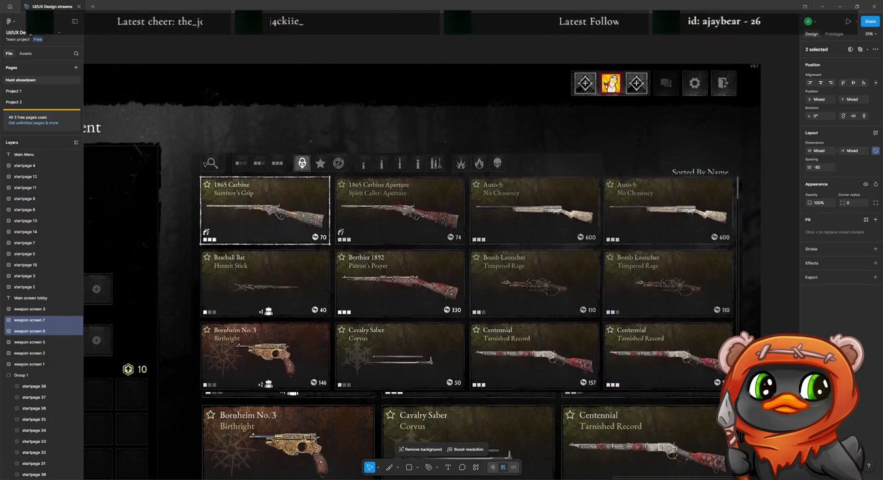
Nudge both grid images back down and reselect the pair.
key(Down)
key(Down)
key(Down)
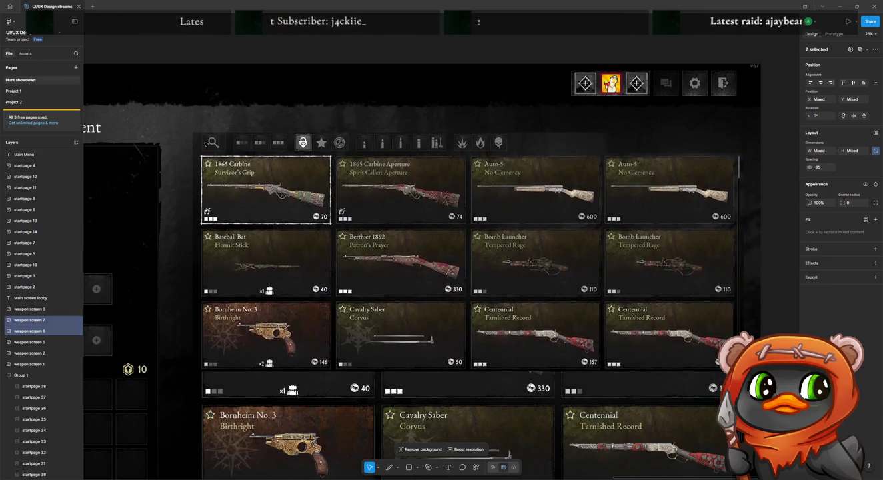
key(shift+Down)
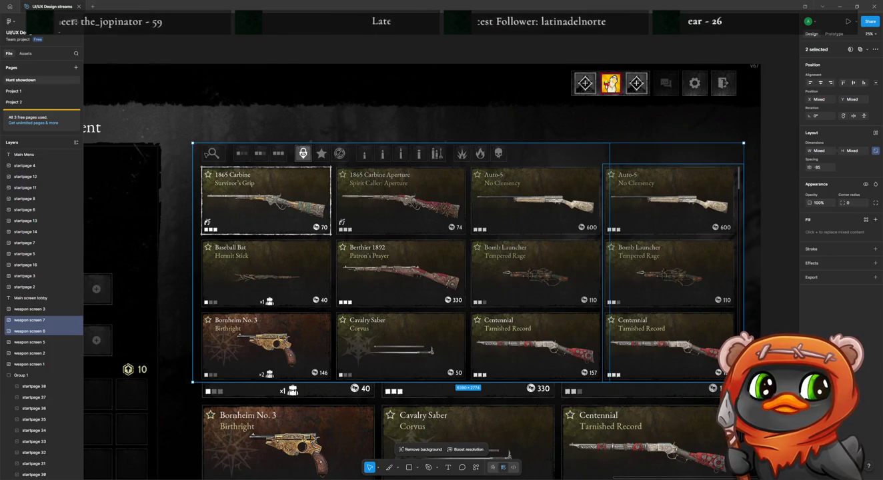
click(739, 255)
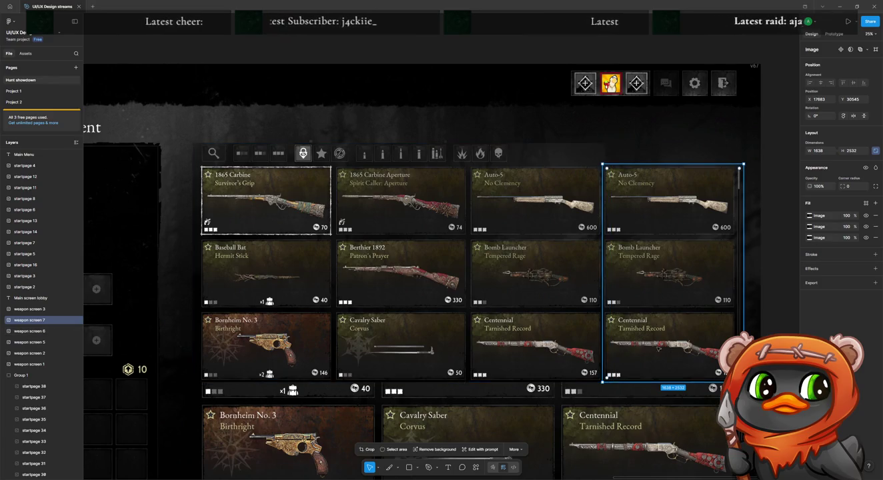
click(511, 354)
shift+click(665, 347)
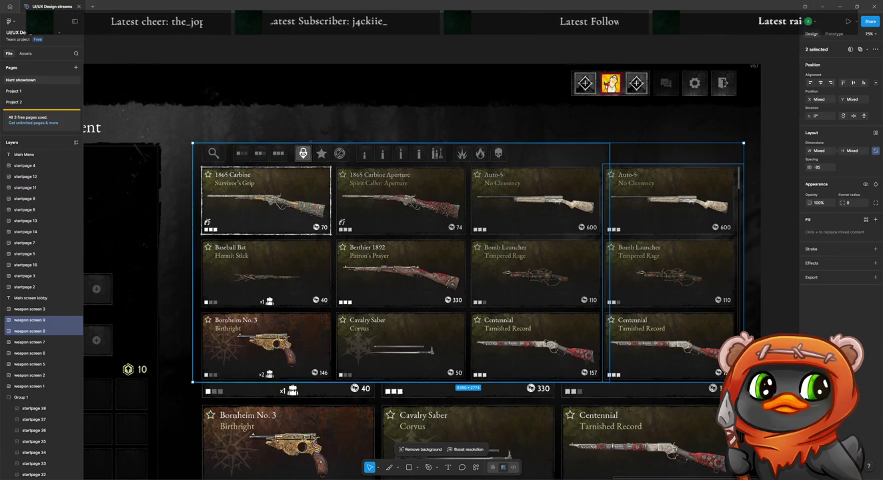
Make trial copies of both grid images lower on the board, test a crop, then delete them.
drag(546, 339, 553, 456)
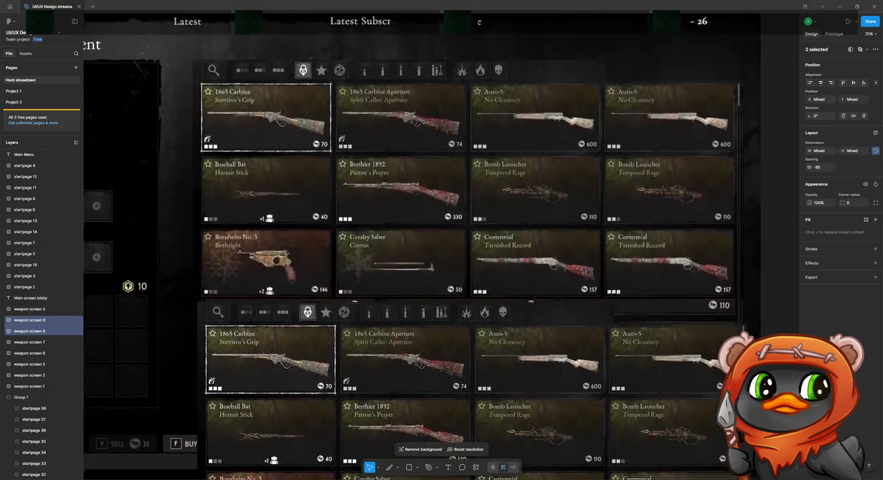
scroll(553, 455, down, 5)
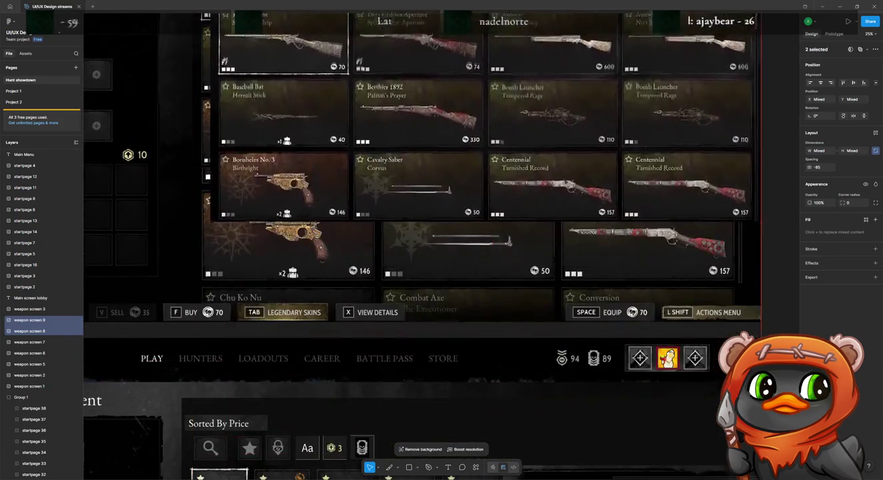
drag(564, 179, 564, 209)
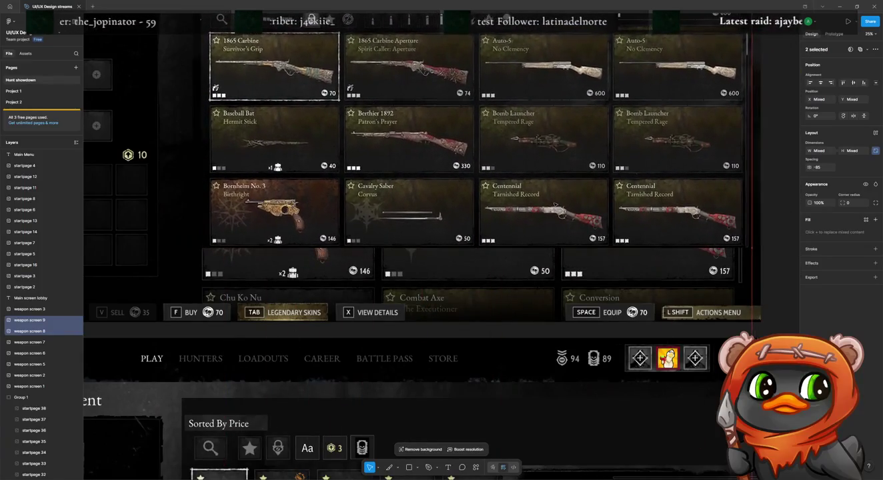
drag(563, 208, 553, 240)
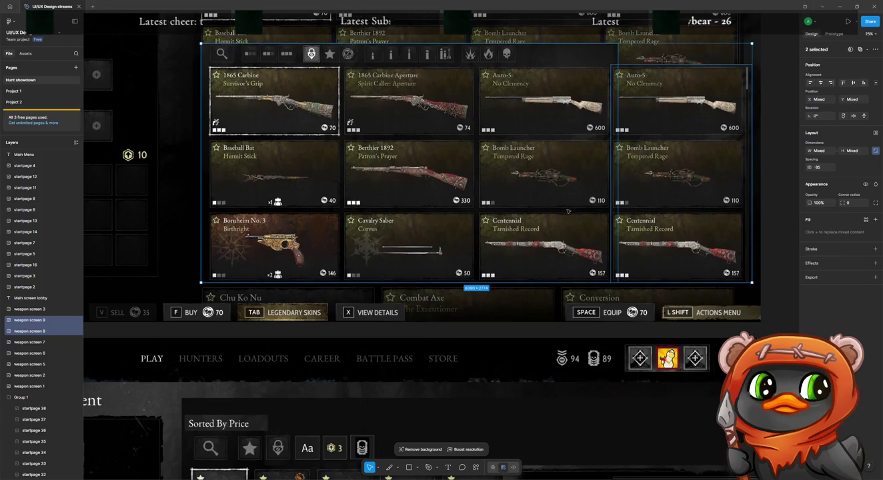
double_click(545, 209)
drag(409, 42, 410, 203)
click(614, 257)
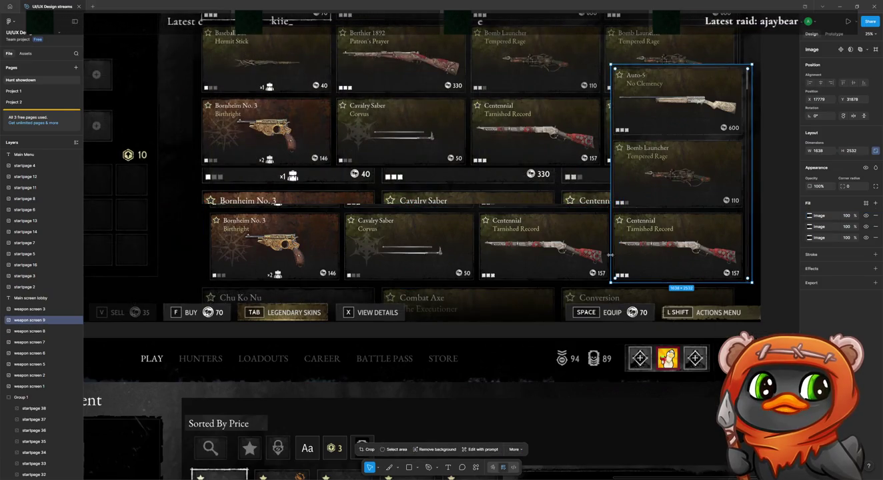
key(Delete)
click(524, 256)
key(Delete)
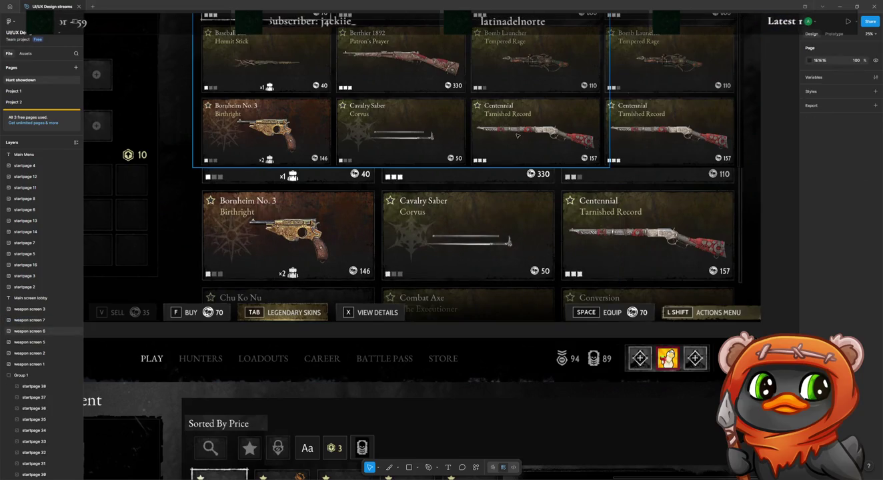
Move the weapon screen 6 image slightly lower and enter its crop mode.
click(517, 136)
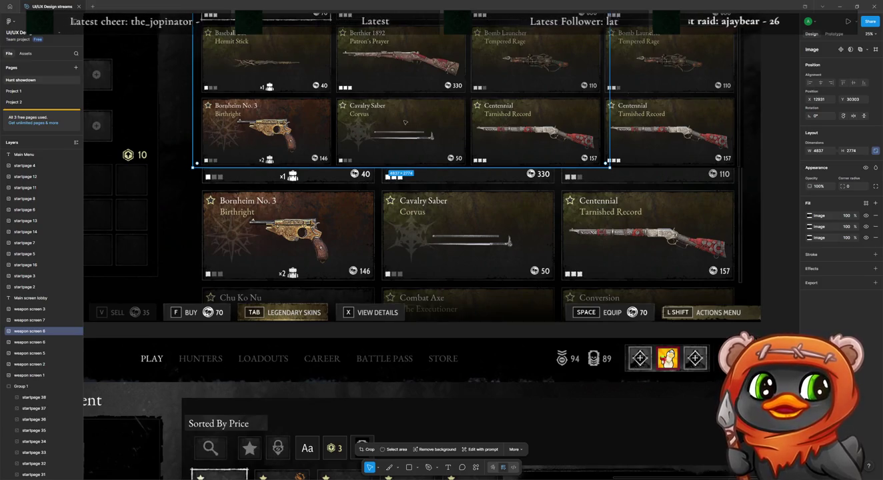
drag(356, 137, 402, 145)
double_click(348, 105)
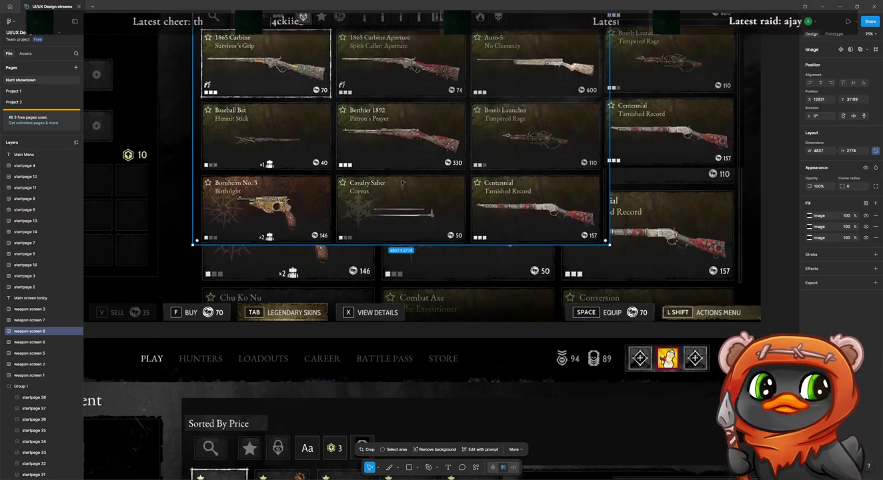
Crop weapon screen 6 to the Bornheim No. 3, Cavalry Saber, Centennial row and position it.
scroll(413, 176, up, 3)
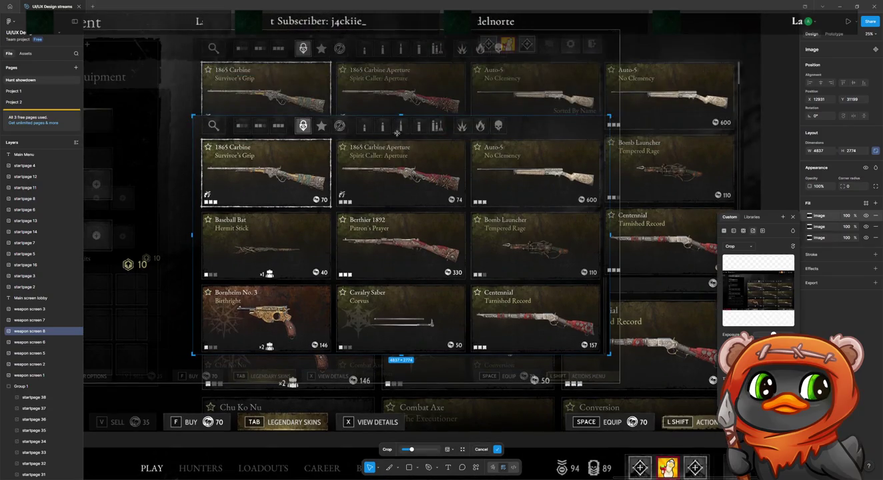
drag(401, 117, 423, 282)
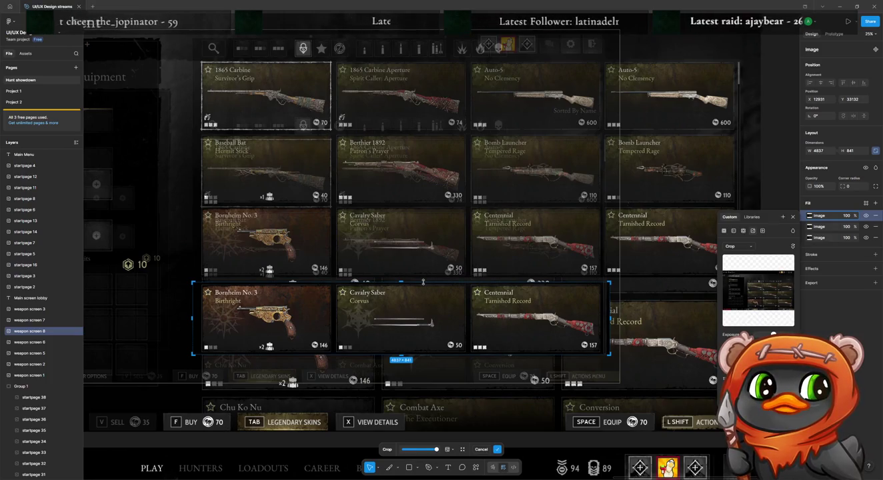
key(Return)
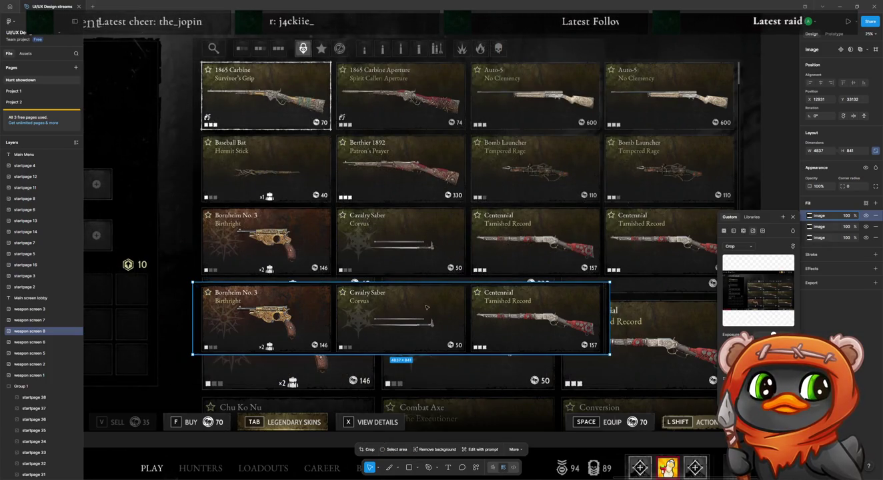
drag(426, 307, 423, 301)
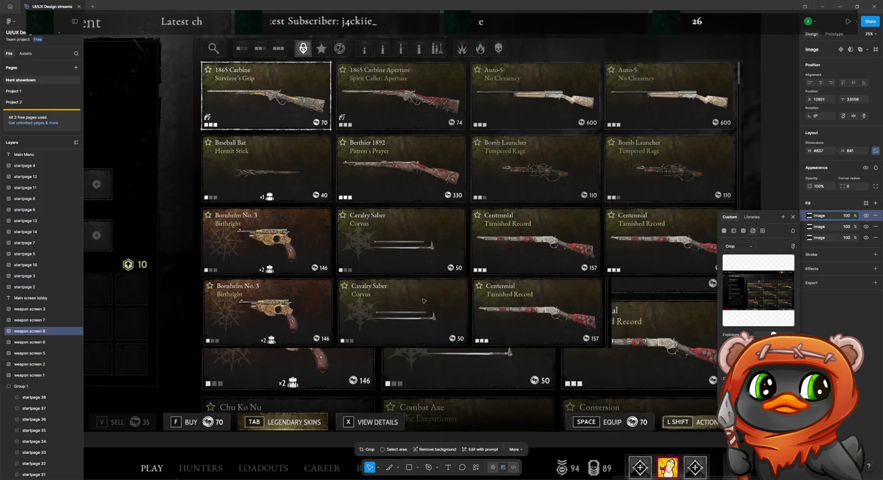
mouse_move(423, 302)
mouse_down()
mouse_move(386, 311)
mouse_move(385, 417)
mouse_move(387, 302)
mouse_up()
Paste a copy of that card row beneath the grid to add another row.
key(ctrl+v)
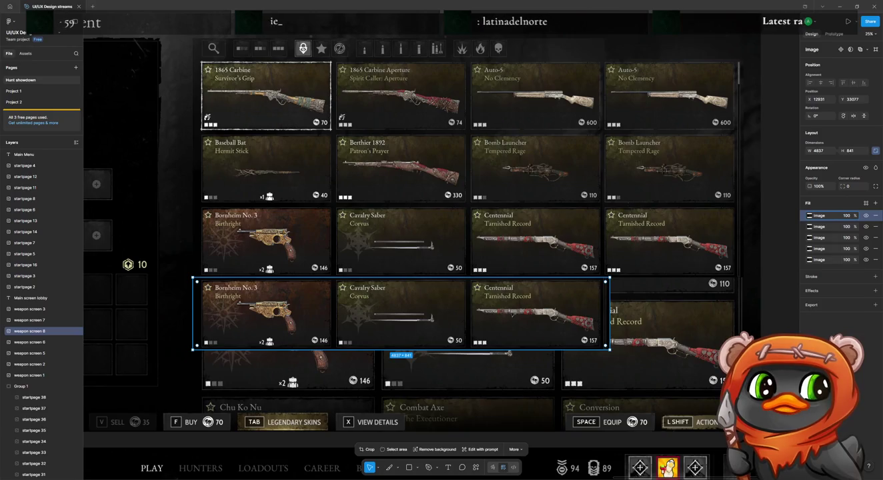
mouse_move(505, 324)
mouse_down()
mouse_move(475, 399)
mouse_move(473, 388)
mouse_up()
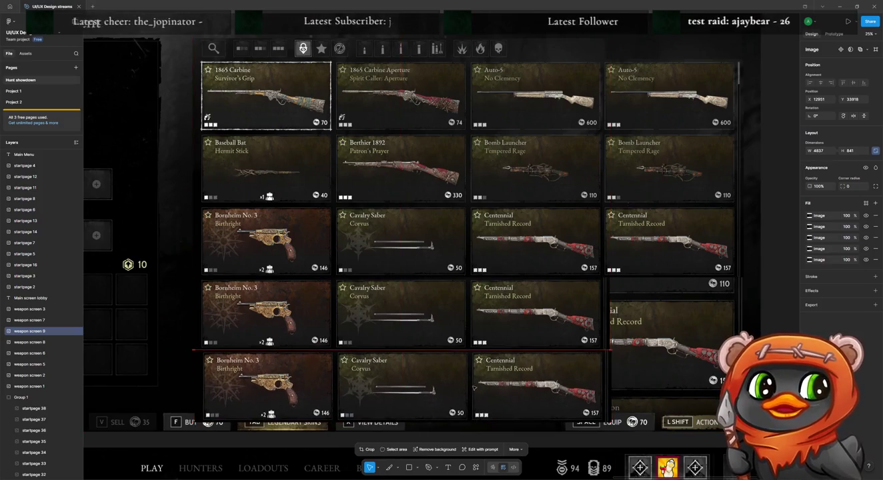
click(651, 273)
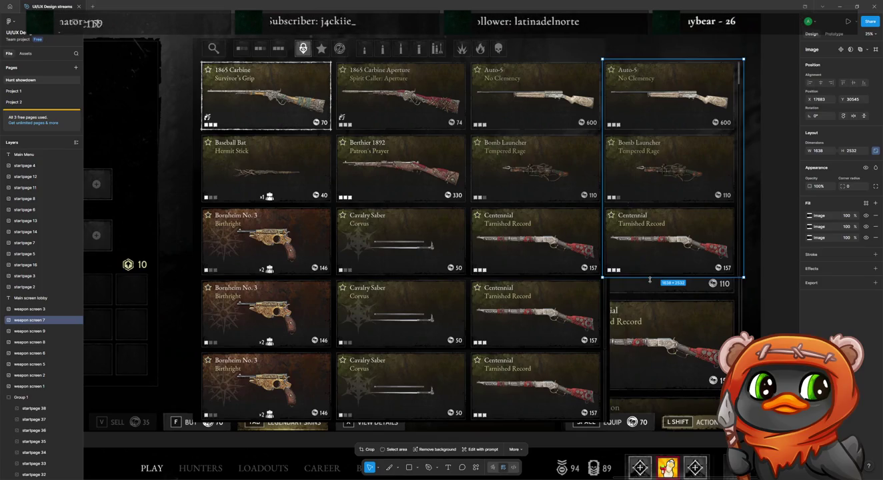
Crop the right-column image, move it lower in the grid, and duplicate it below.
double_click(678, 233)
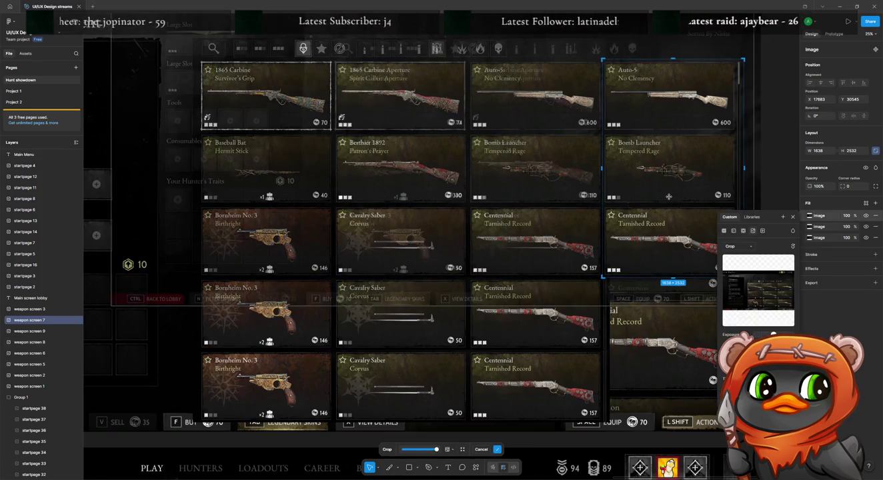
key(Return)
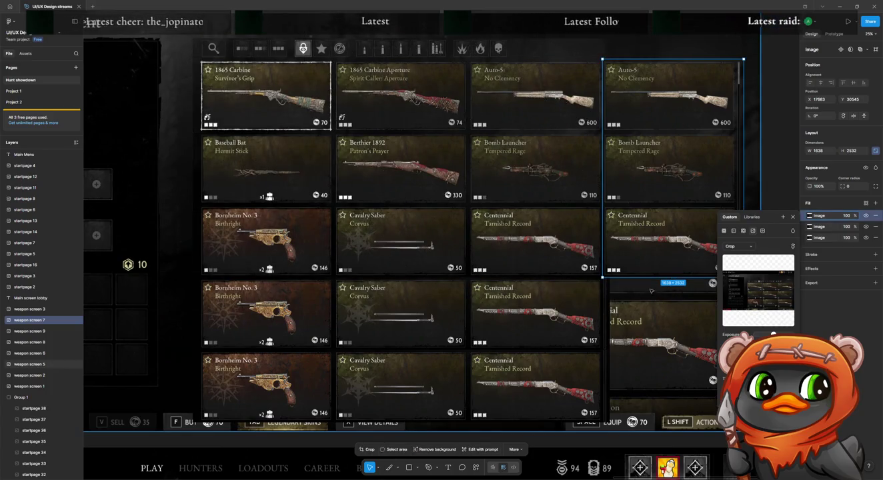
key(ctrl+v)
mouse_move(649, 317)
mouse_down()
mouse_move(647, 385)
mouse_move(636, 234)
mouse_up()
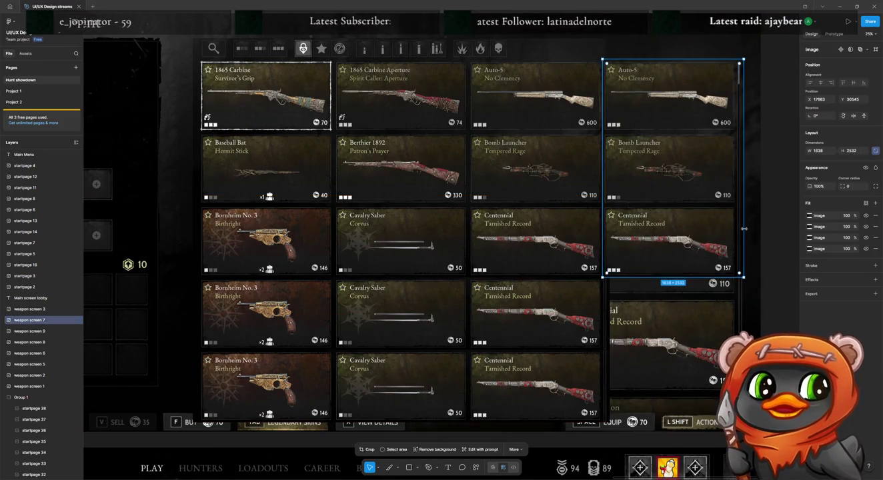
key(ctrl+d)
mouse_move(697, 191)
mouse_down()
mouse_move(710, 322)
mouse_move(700, 338)
mouse_up()
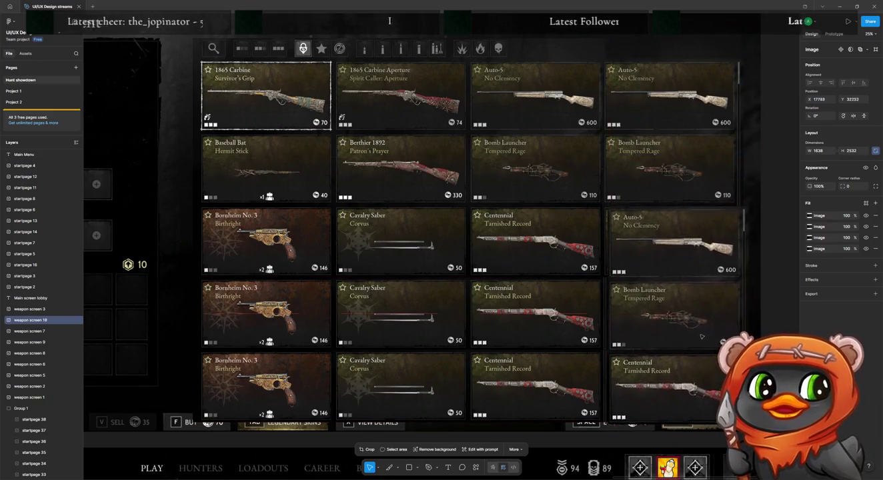
Crop the duplicate down to a single Auto-5 No Clemency card.
double_click(675, 215)
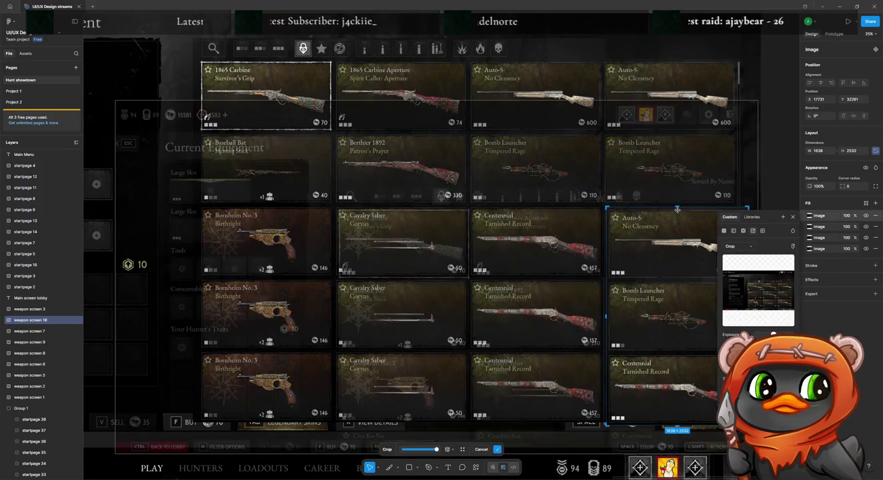
drag(677, 425, 668, 279)
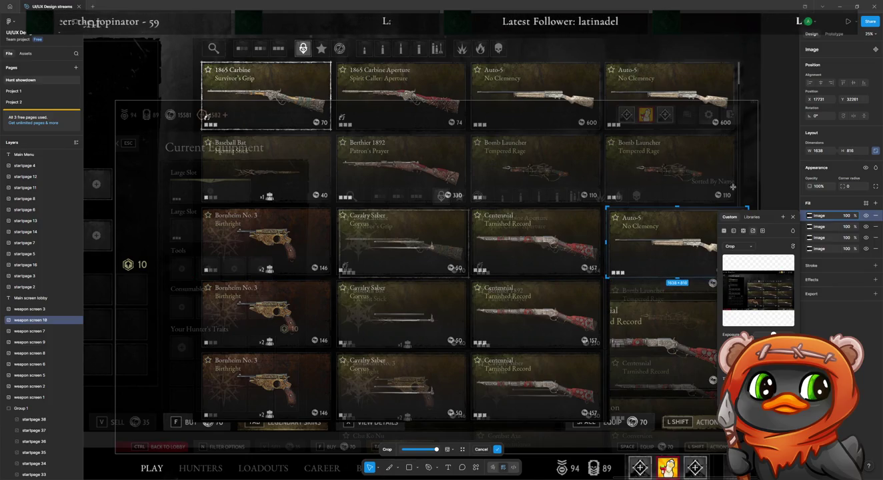
drag(677, 281, 678, 284)
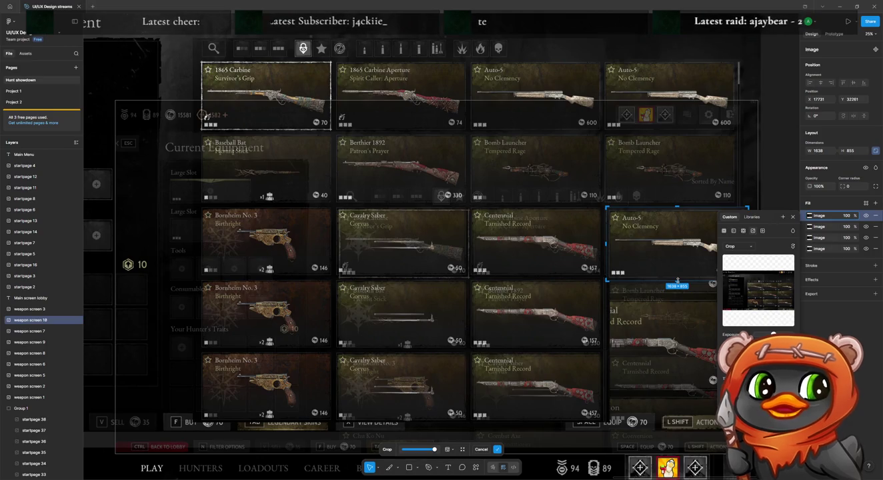
key(Return)
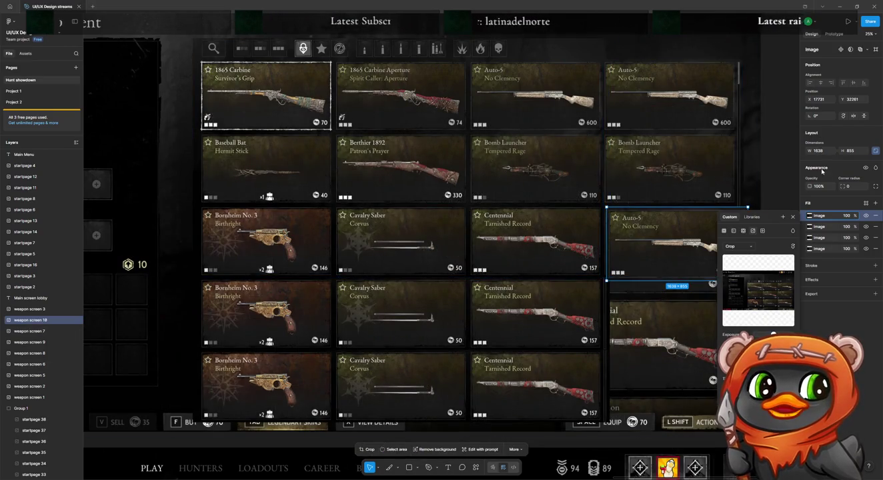
Place a copy of the Auto-5 card in the next row and align it with its grid slot.
drag(719, 232, 713, 304)
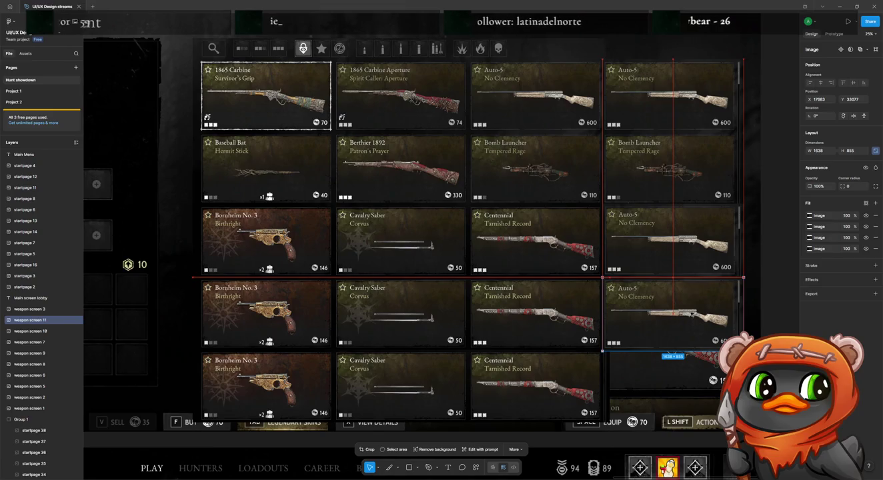
drag(713, 304, 694, 367)
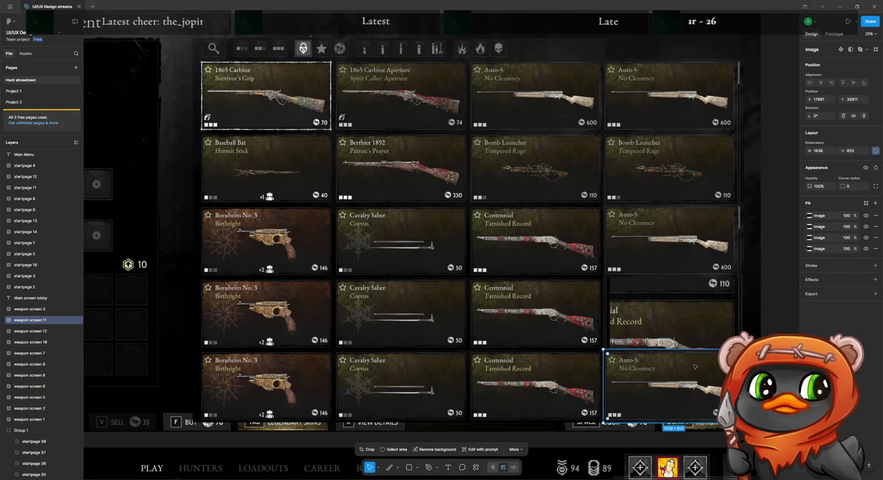
drag(693, 371, 680, 311)
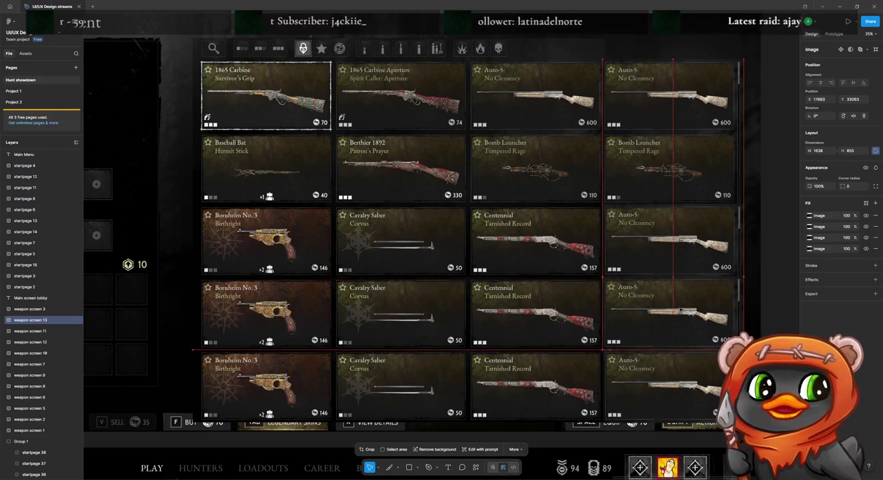
drag(679, 311, 680, 311)
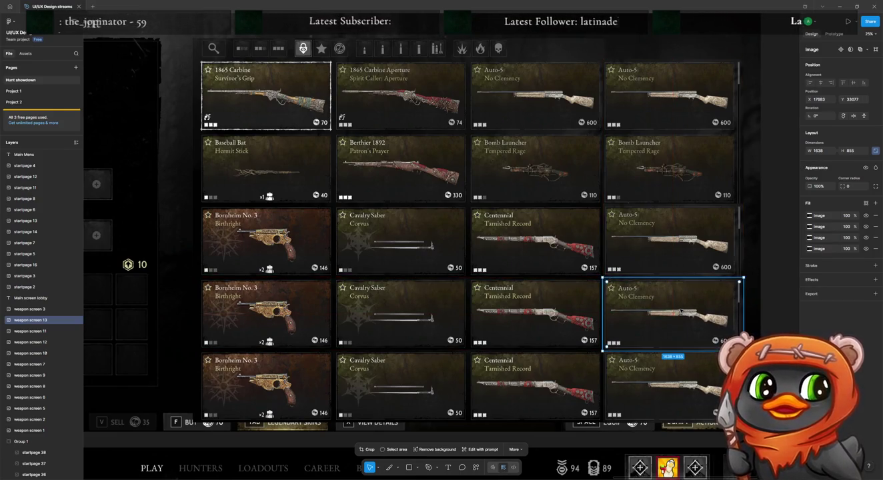
click(784, 236)
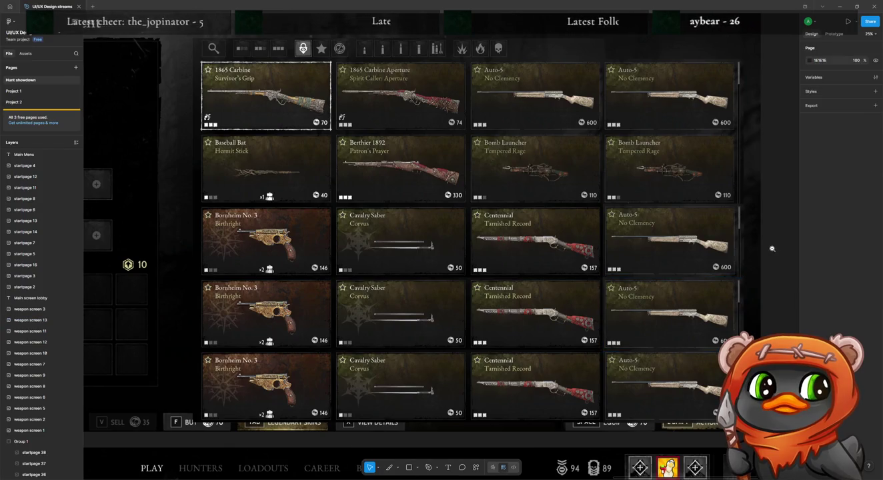
Zoom and pan across the board to review flowchart notes, lobby, loadout and equipment frames.
scroll(771, 249, down, 5)
drag(773, 249, 659, 246)
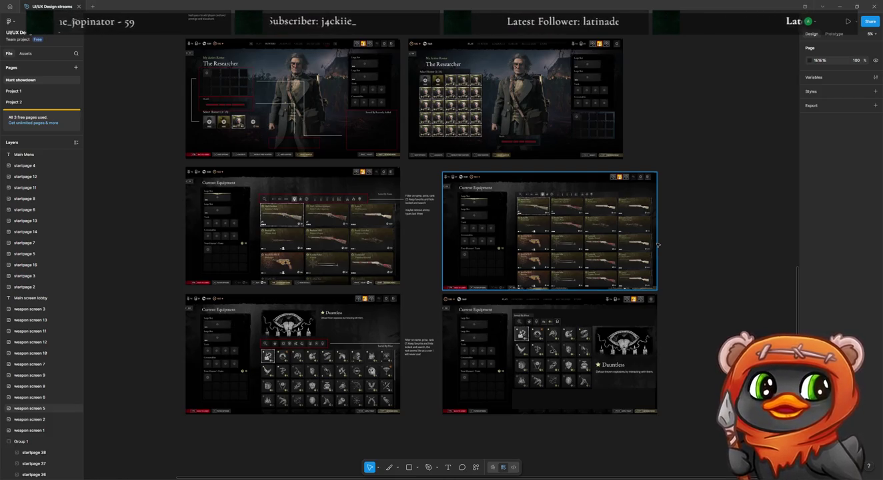
scroll(657, 246, up, 2)
scroll(658, 246, up, 5)
scroll(657, 246, up, 2)
scroll(657, 246, up, 5)
scroll(657, 245, up, 3)
scroll(658, 245, up, 3)
scroll(657, 246, down, 7)
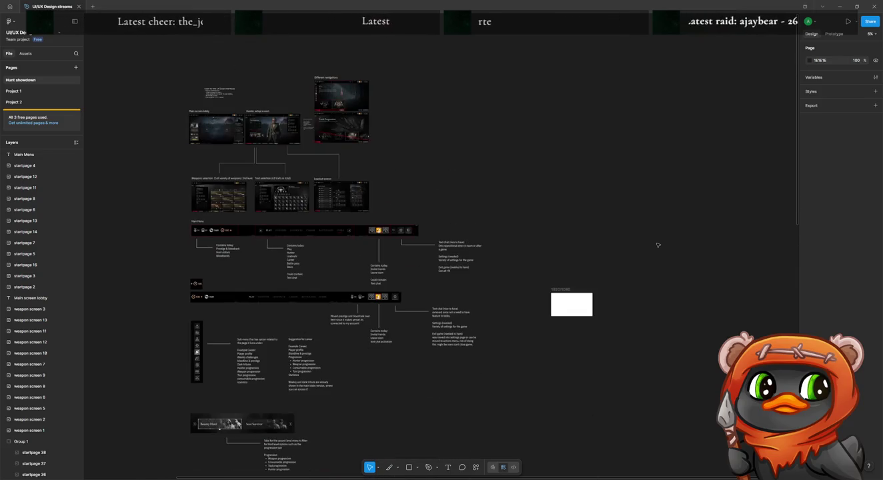
scroll(658, 246, down, 1)
scroll(658, 246, down, 2)
scroll(658, 246, down, 1)
scroll(658, 246, down, 1)
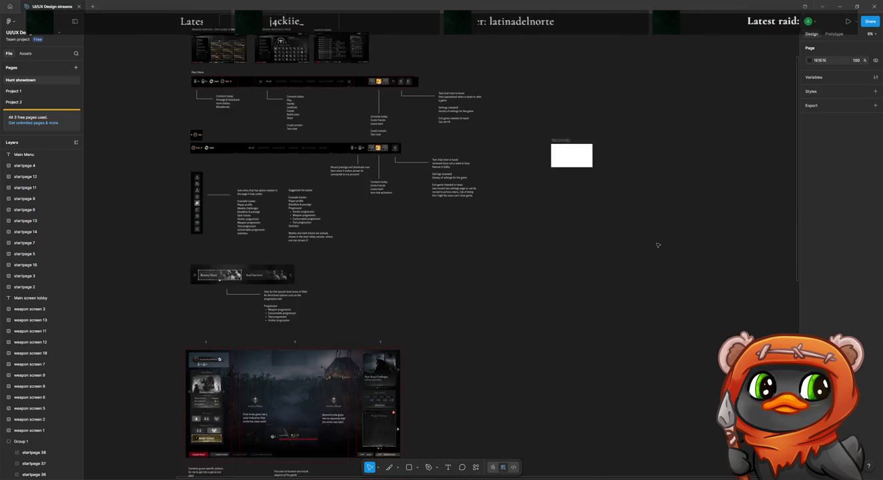
scroll(657, 246, down, 2)
scroll(657, 246, down, 4)
scroll(658, 245, down, 3)
scroll(657, 245, down, 2)
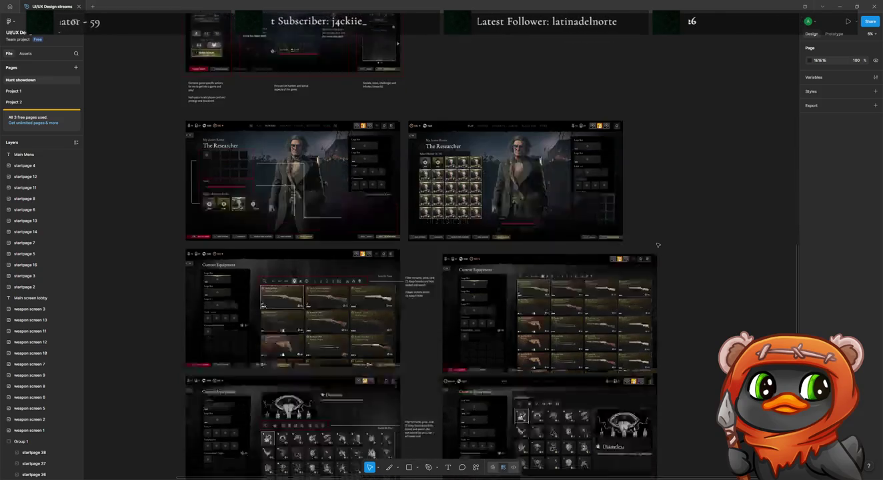
scroll(658, 245, down, 2)
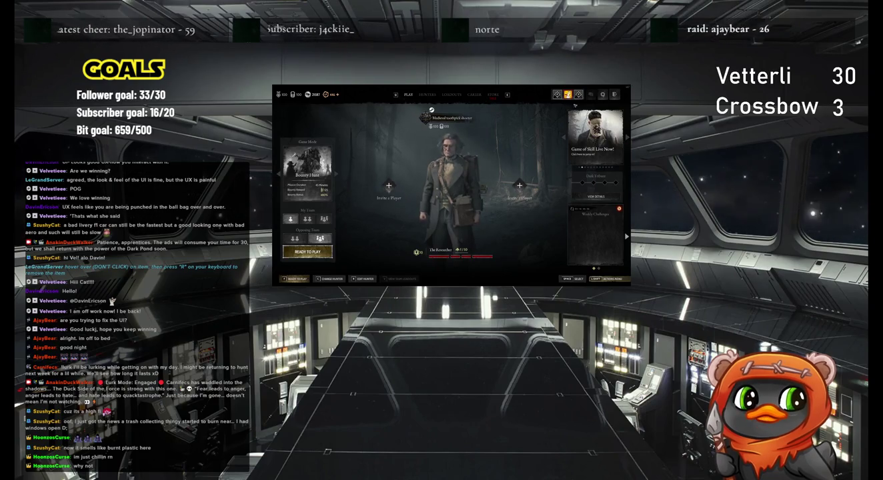
Browse the game's graphics and general settings, then return to the Play lobby.
click(602, 94)
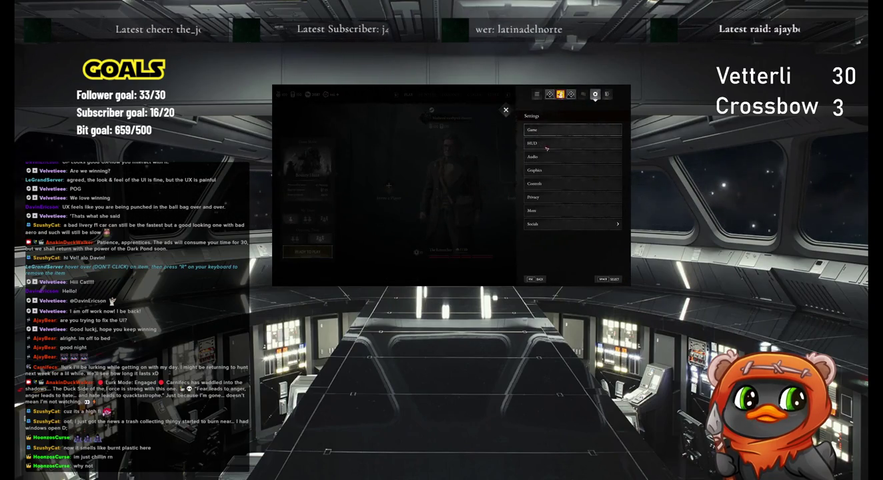
click(541, 170)
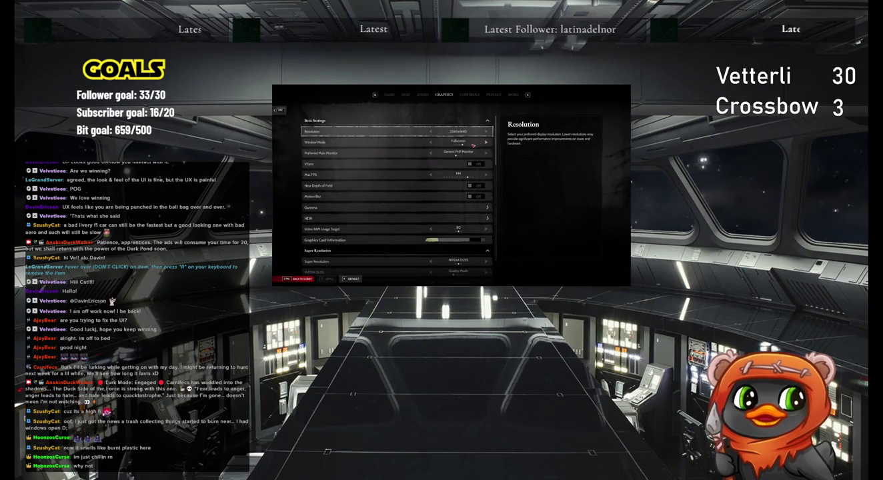
click(389, 95)
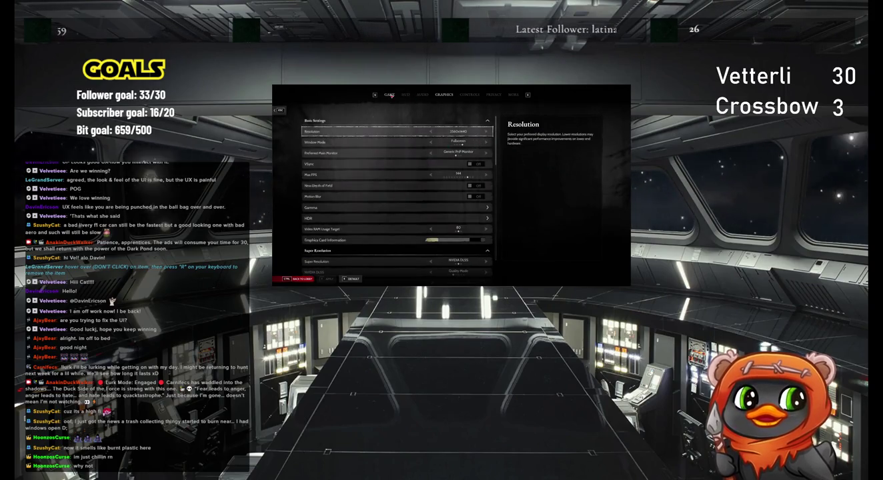
click(281, 111)
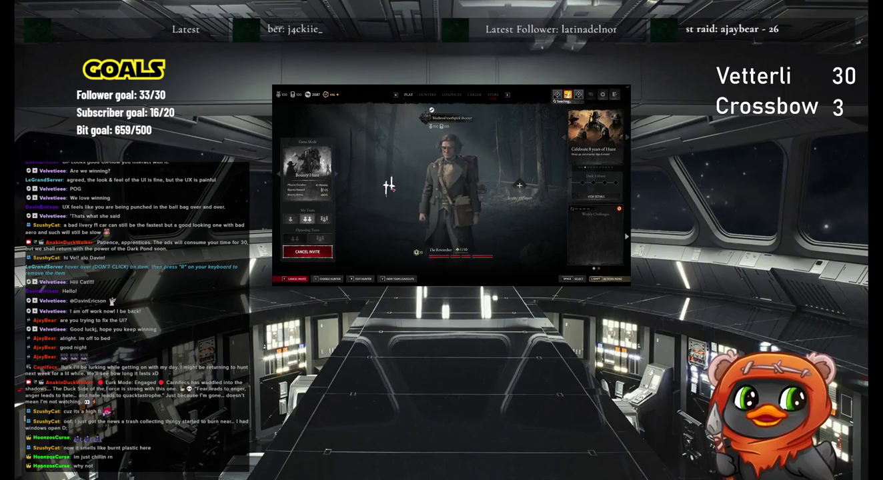
Cancel the match search and open the hunter's details, saved loadouts and equipment view.
click(307, 251)
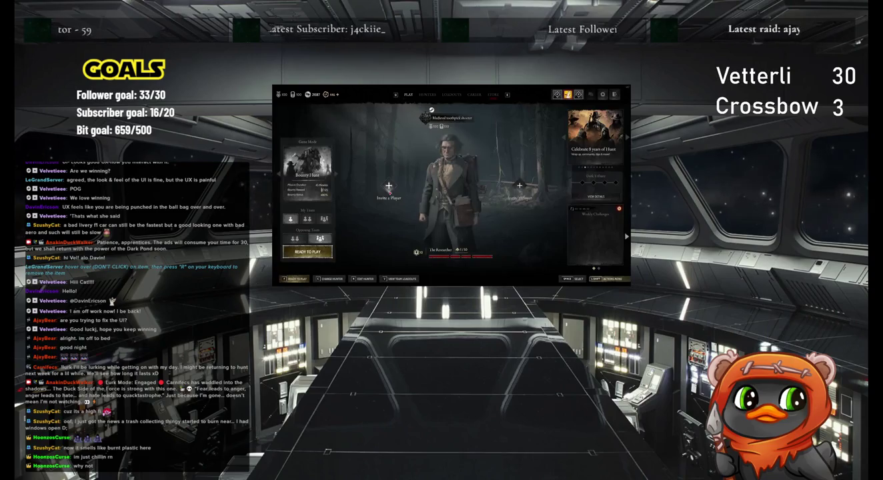
click(440, 173)
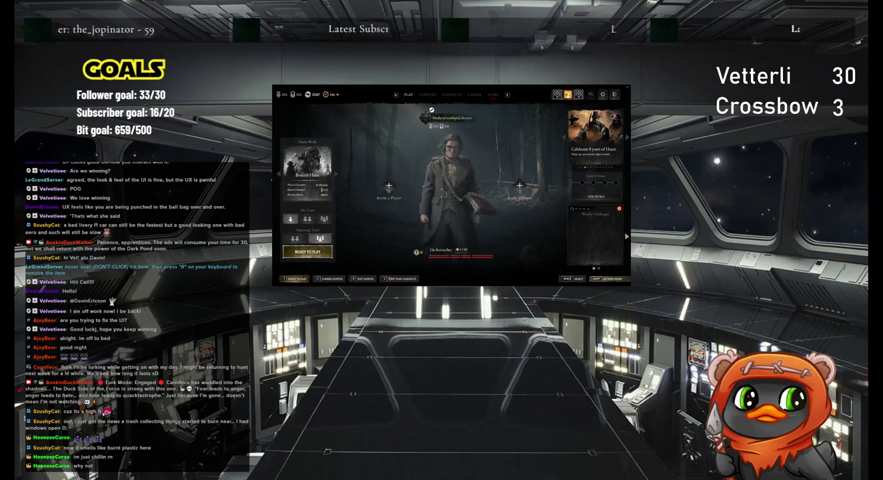
click(569, 153)
key(Escape)
click(572, 127)
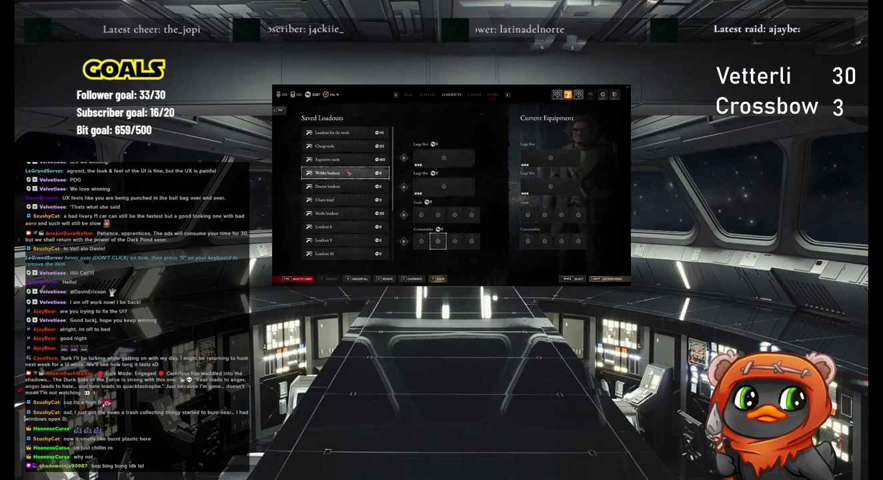
mouse_move(345, 132)
click(442, 280)
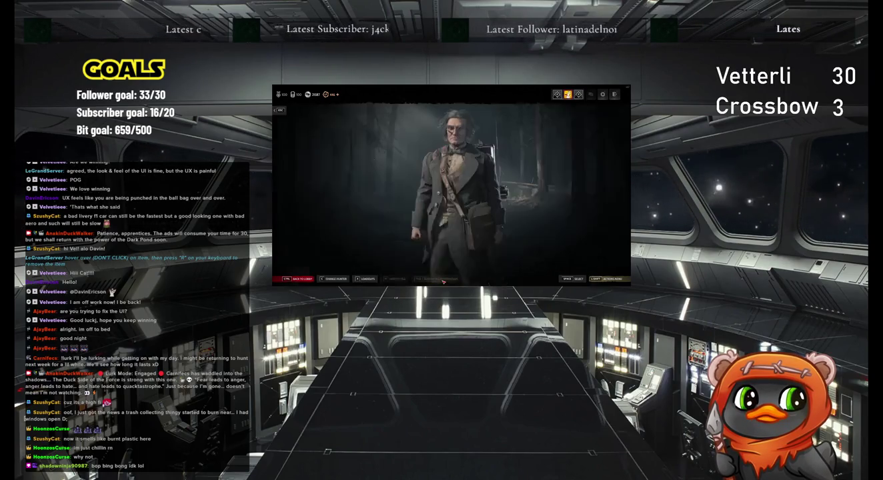
Search the weapons for 'vet' and equip the Vetterli 71 Cyclone as main weapon.
scroll(508, 210, down, 5)
scroll(509, 210, down, 5)
scroll(509, 211, down, 3)
scroll(427, 172, up, 5)
scroll(408, 174, up, 3)
scroll(390, 177, up, 5)
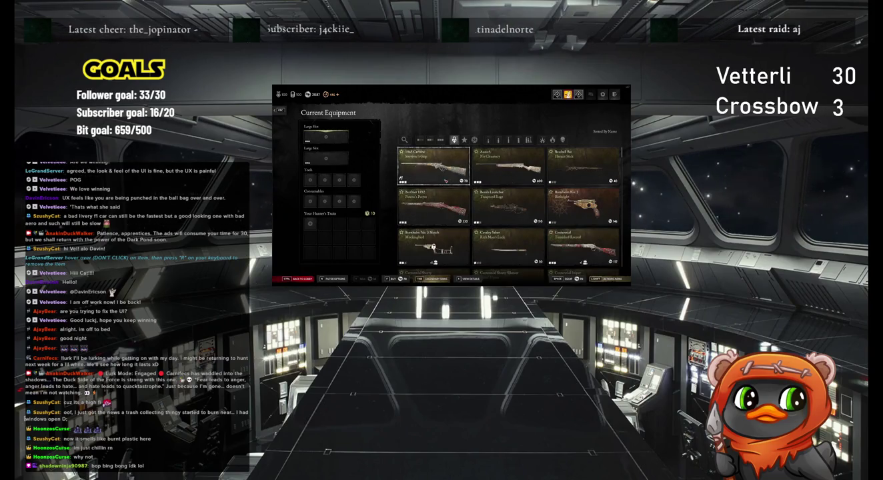
click(403, 140)
text(vet)
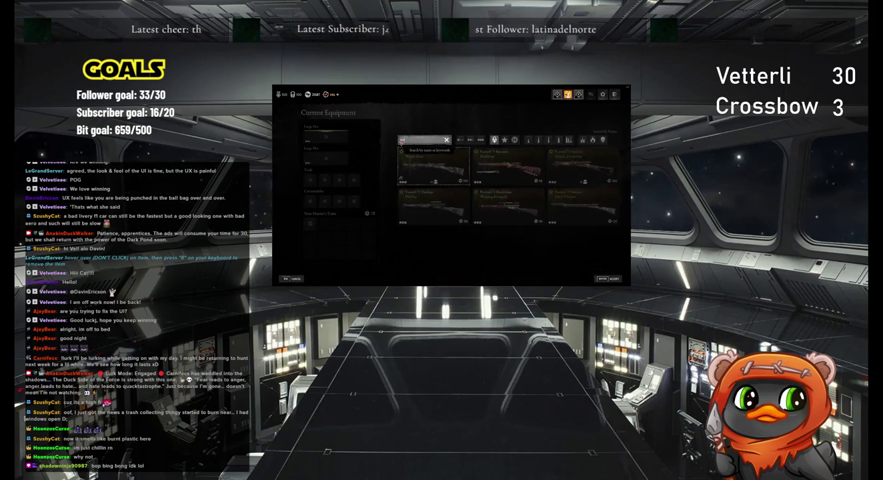
key(Return)
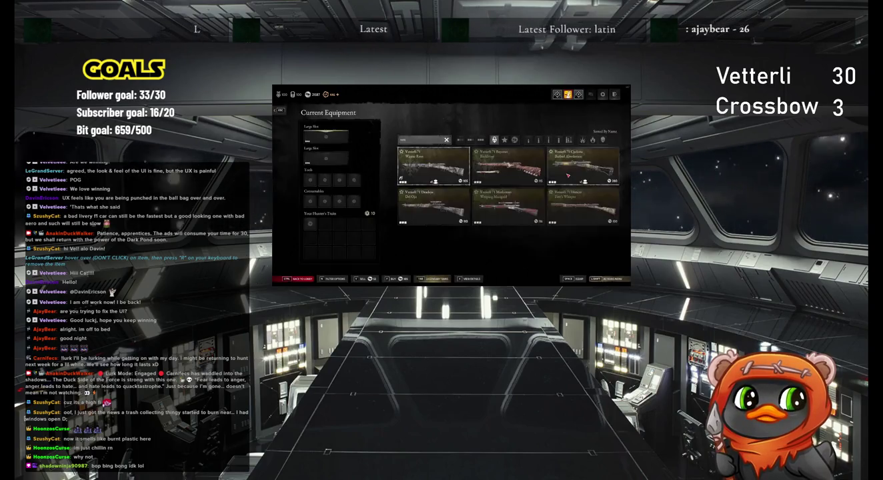
click(566, 174)
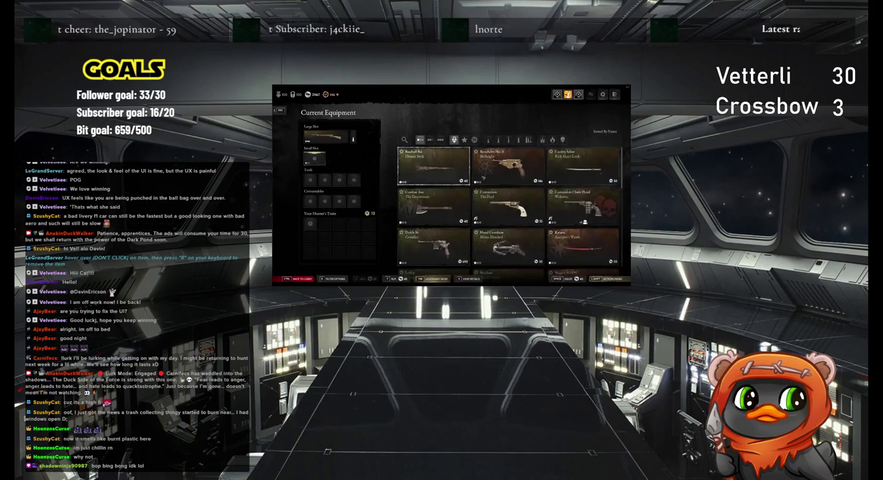
Equip the Hand Crossbow as sidearm and the Throwing Spear as a tool.
click(505, 249)
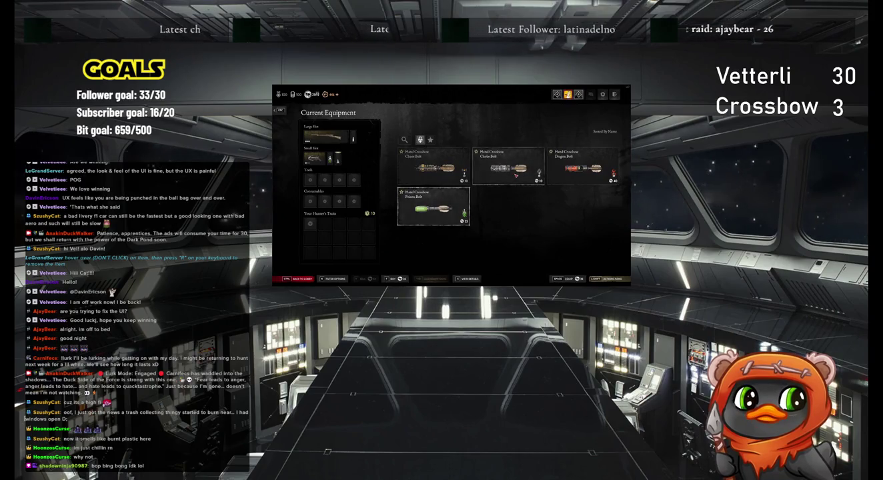
click(515, 176)
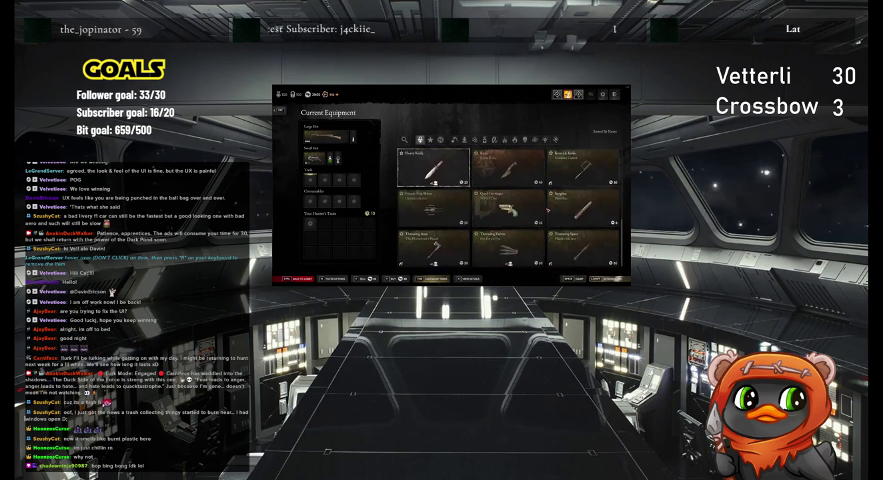
click(583, 246)
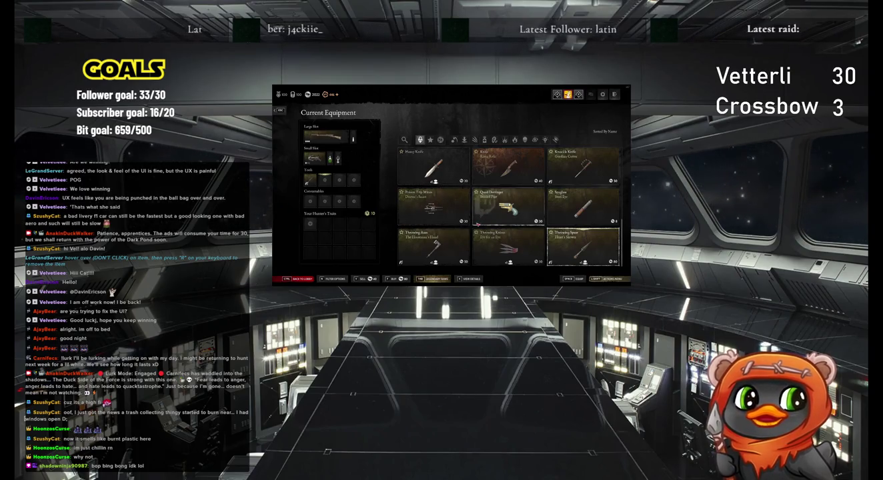
scroll(509, 208, up, 2)
scroll(499, 227, down, 1)
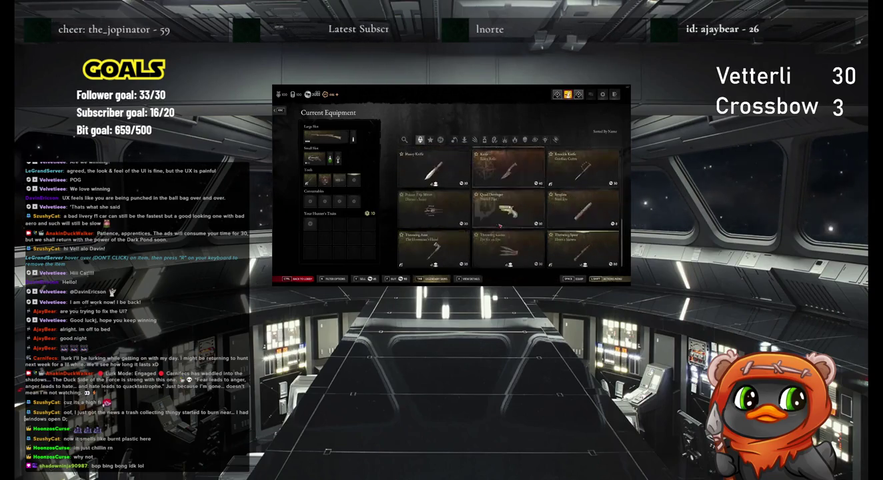
Slot Recovery, Regeneration and Stamina Shots plus an Ammo Box as consumables.
click(354, 200)
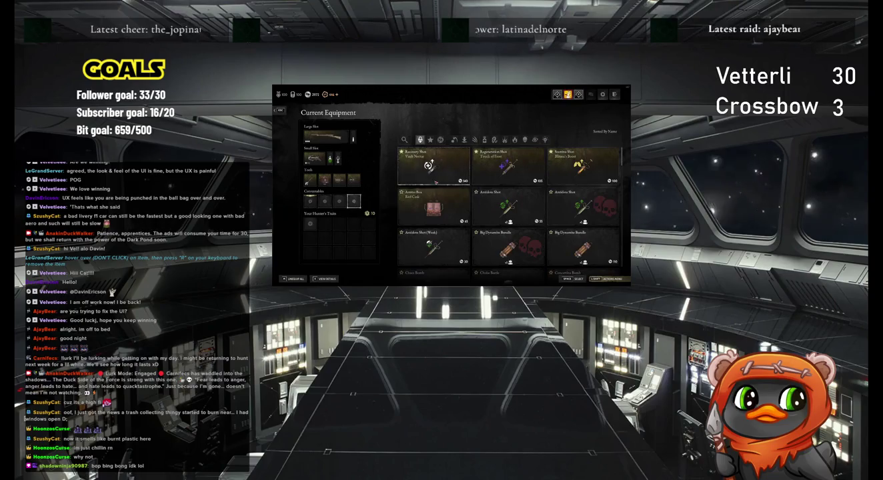
click(432, 167)
click(509, 168)
click(583, 168)
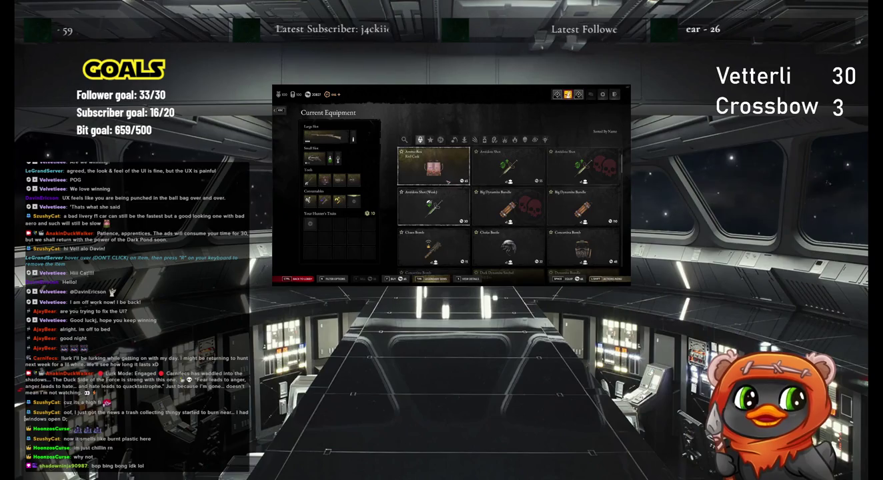
click(448, 180)
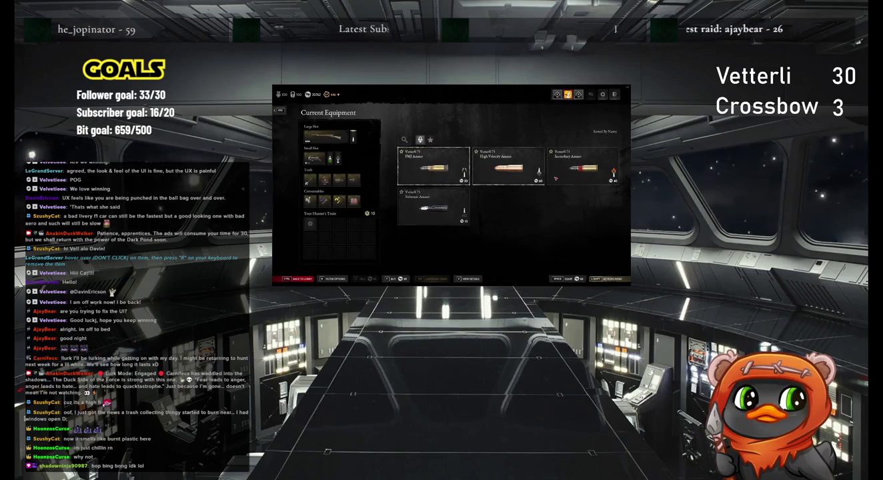
click(310, 223)
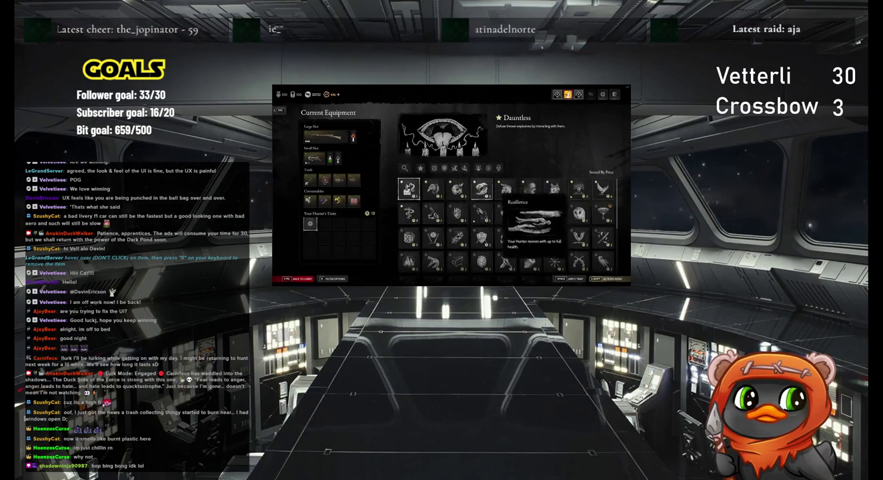
Spend all trait points on Vulture, Dauntless and a third trait, then back out to Hunter Details.
click(531, 189)
click(482, 188)
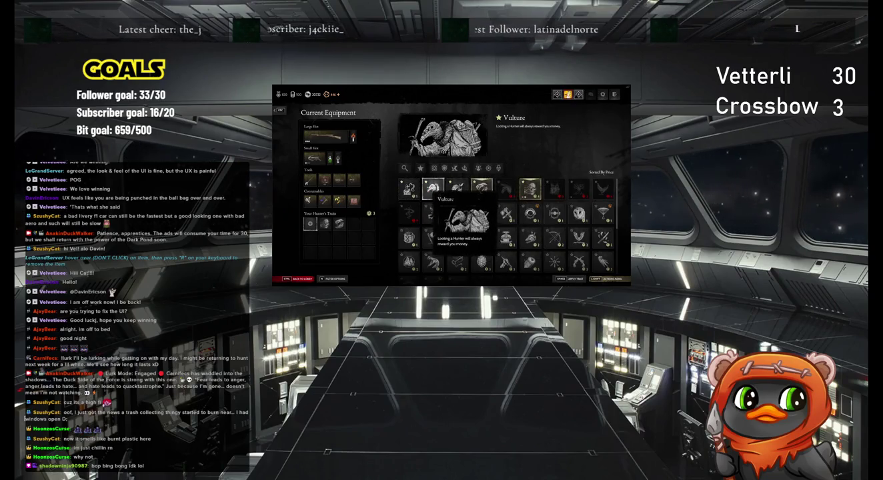
click(432, 189)
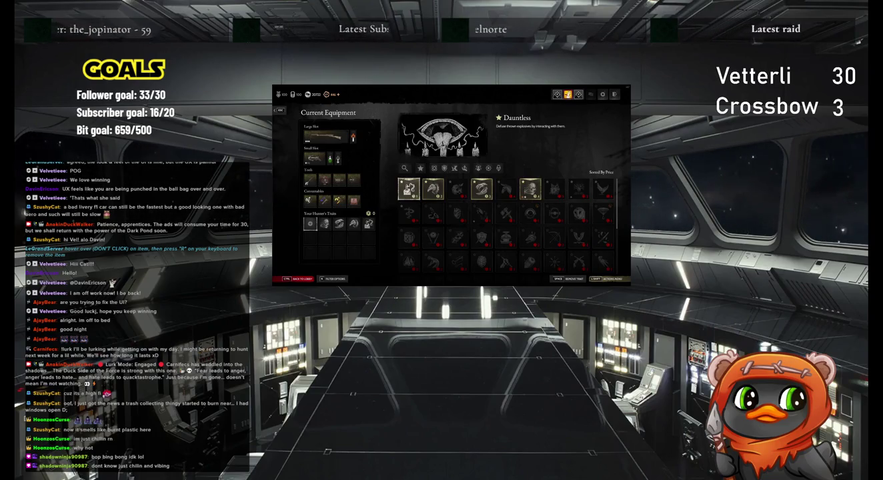
key(Escape)
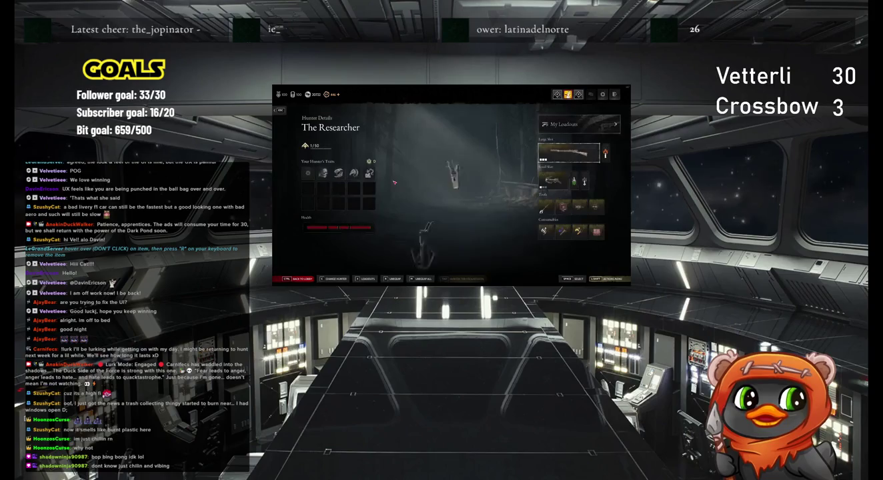
Back out to the Play lobby with the Bounty Hunt search running for the equipped Researcher.
key(Escape)
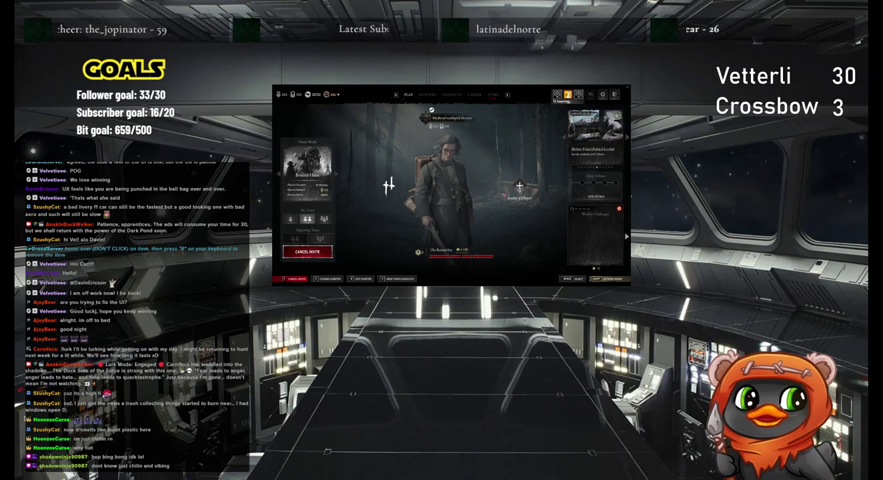
Stop the Bounty Hunt search, wait for the teammate's hunter, then bring up team chat.
click(323, 251)
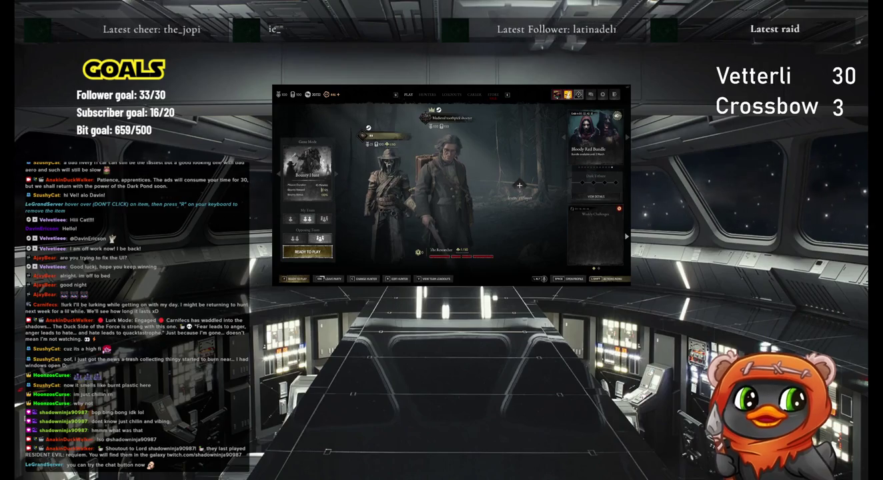
key(Return)
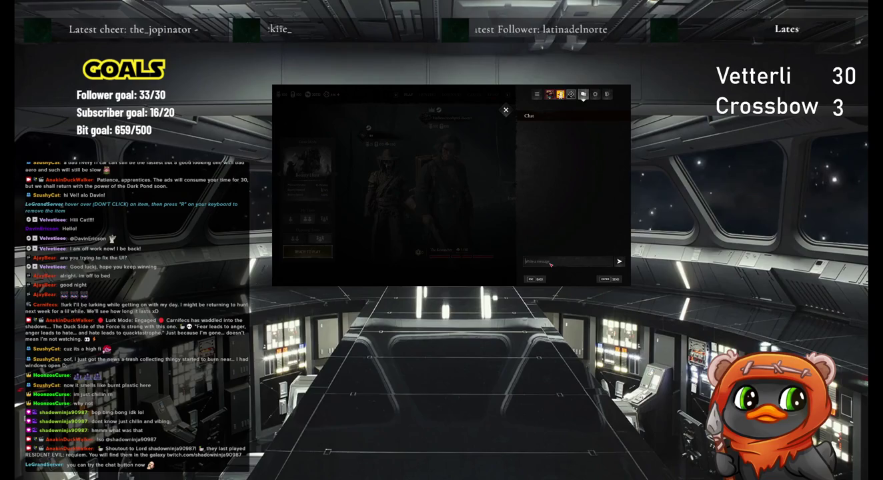
Send 'detta verkar vara solid' in team chat, then close the chat panel.
text(dridmts)
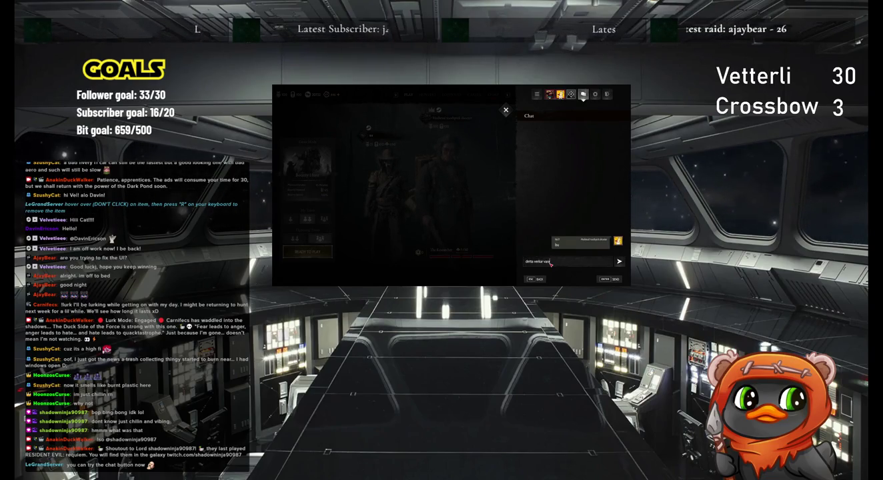
text(solid)
key(Return)
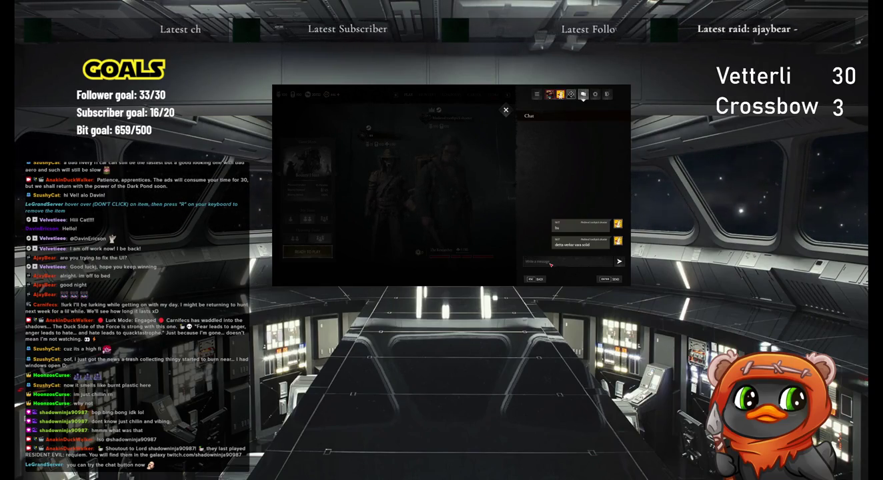
click(505, 111)
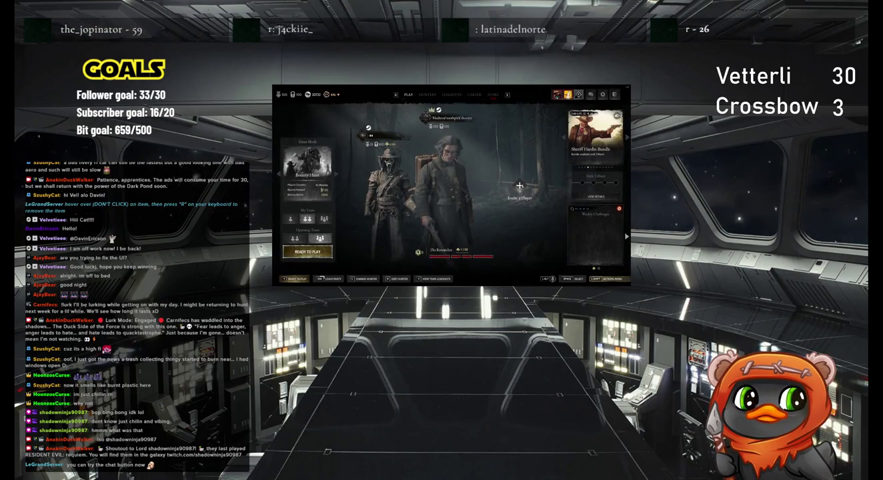